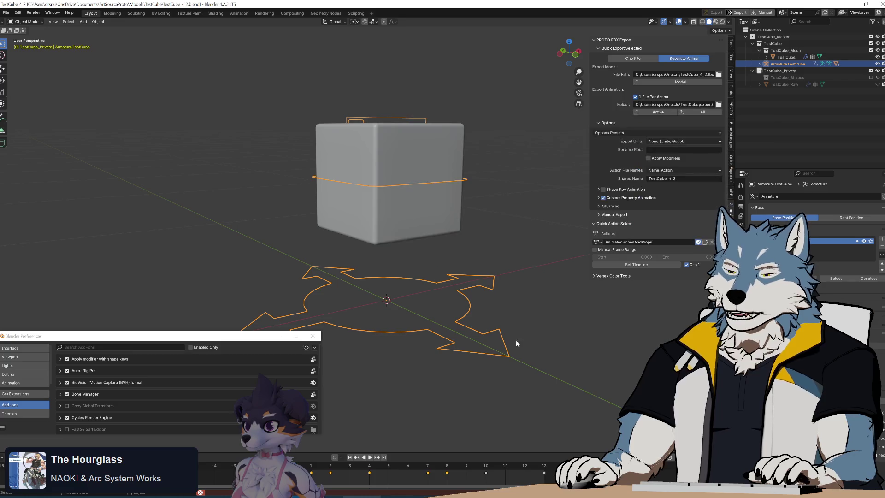
Wrap unit_scale and global_scale in str() in the debug print lines and save the script
key("alt+Tab")
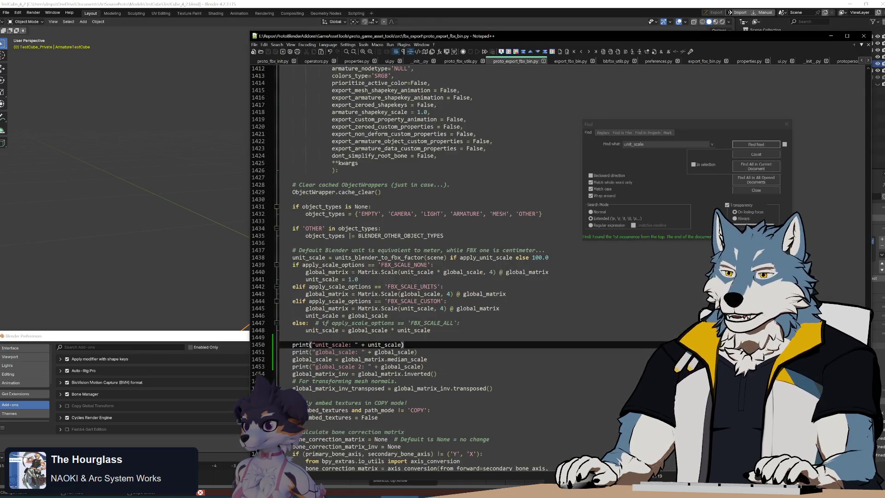
type("str(")
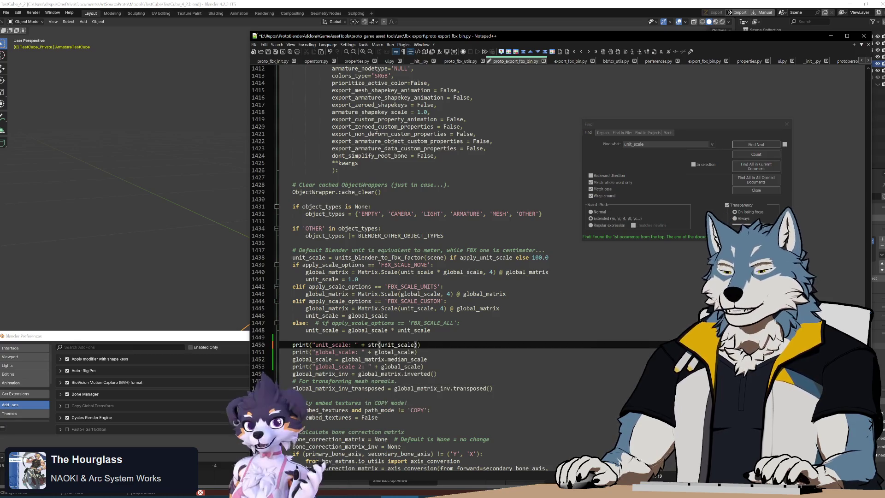
type(")")
type("str()str(")
key("Up")
key("Up")
key("Up")
key("End")
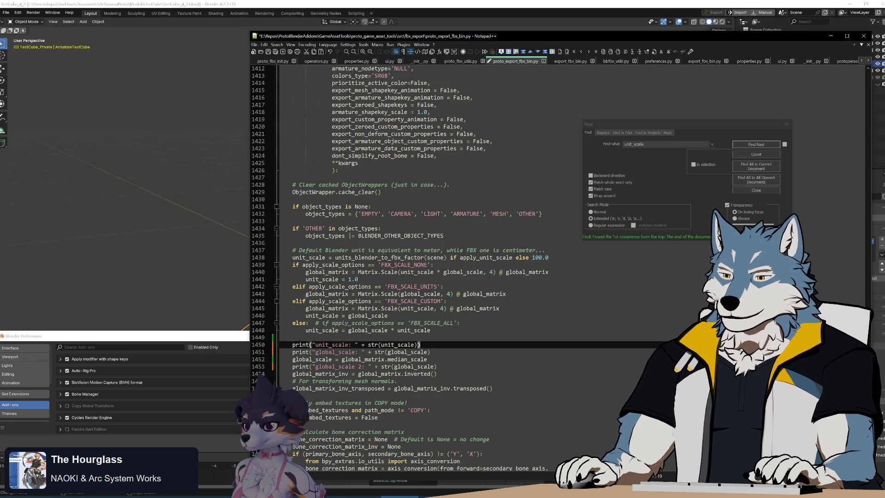
key("Down")
key("Down")
key("Down")
key("Down")
type(")")
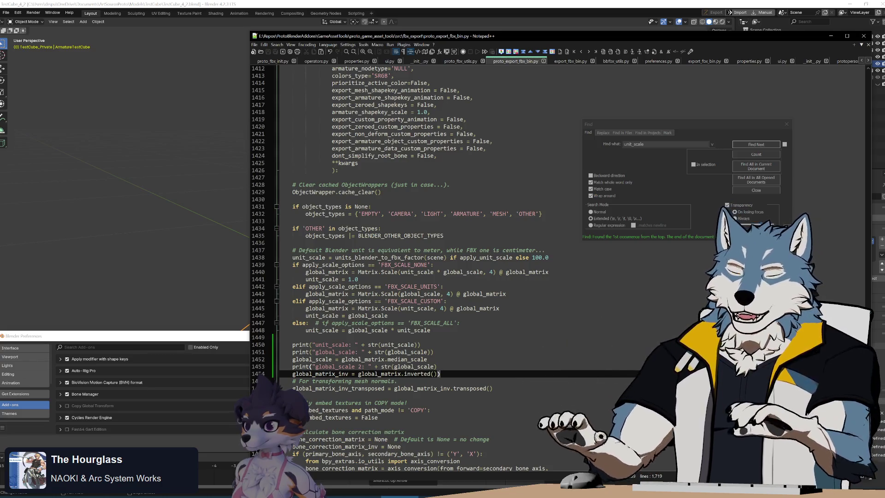
key("BackSpace")
key("Up")
key("ctrl+s")
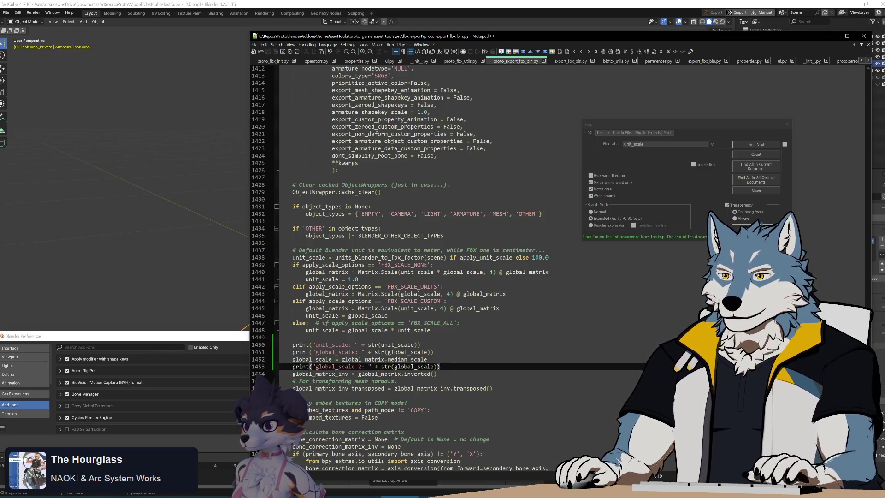
Run Build.bat from the repository folder to rebuild the add-on zip
key("alt+Tab")
key("alt+Tab")
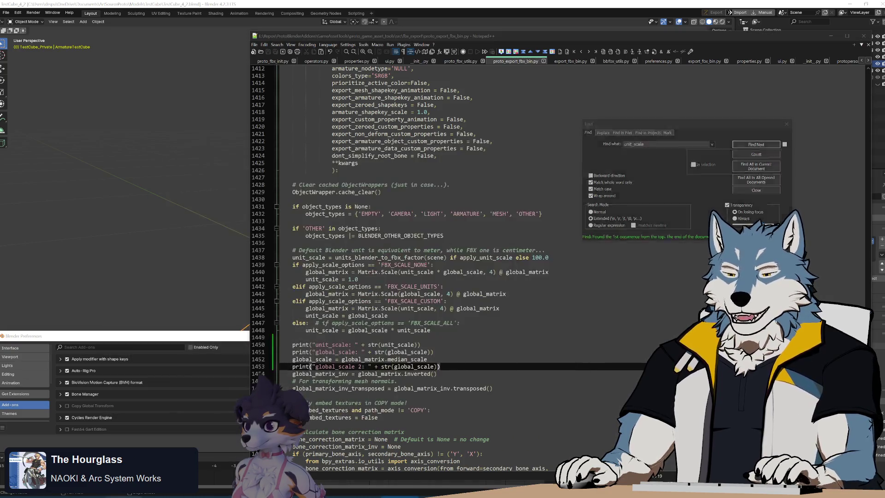
key("alt+Tab")
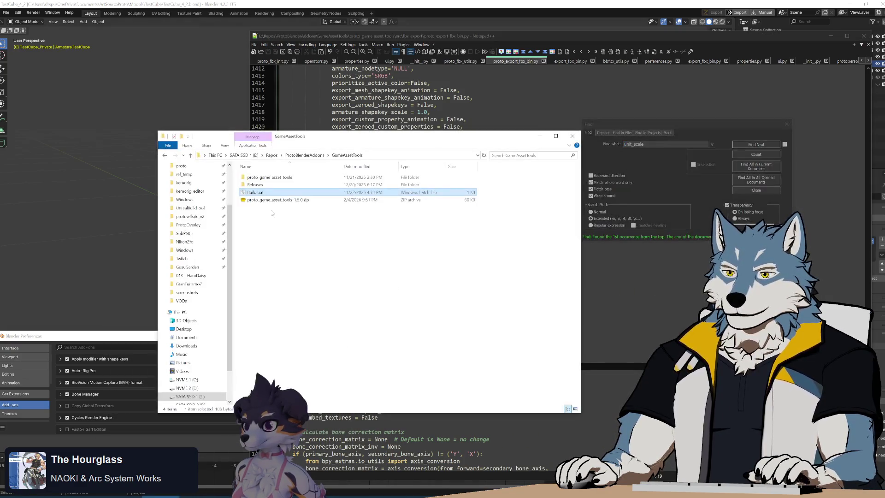
key("Return")
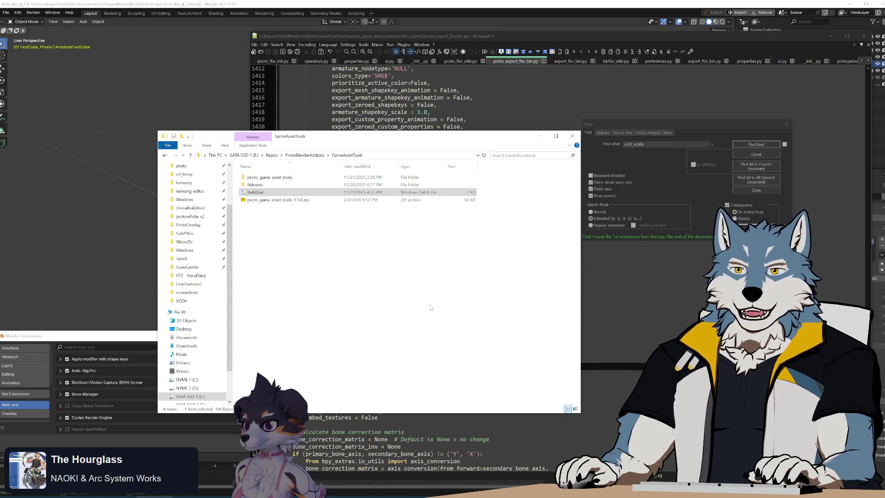
left_click(118, 338)
left_click(314, 347)
Reinstall the rebuilt add-on zip from disk and export the active animation
left_click(313, 356)
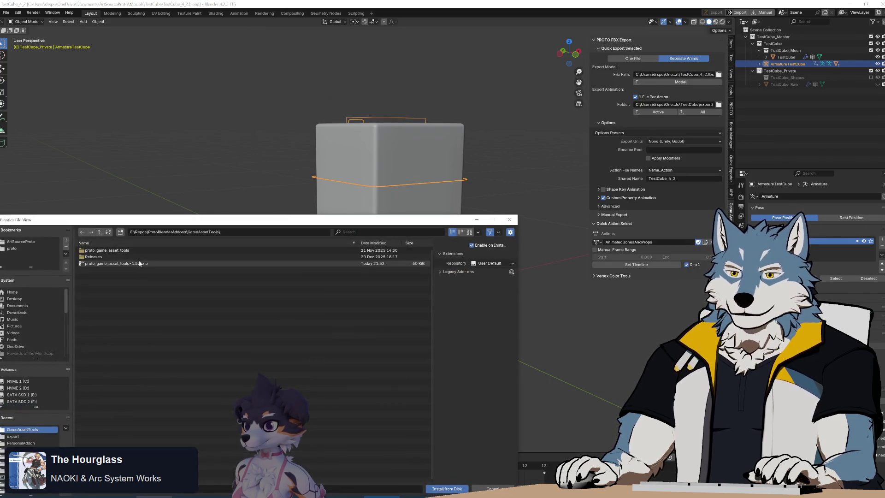
double_click(136, 264)
left_click(656, 113)
Read the console export log: unit_scale 1.0 but global_scale 2 at 100.0
key("alt+Tab")
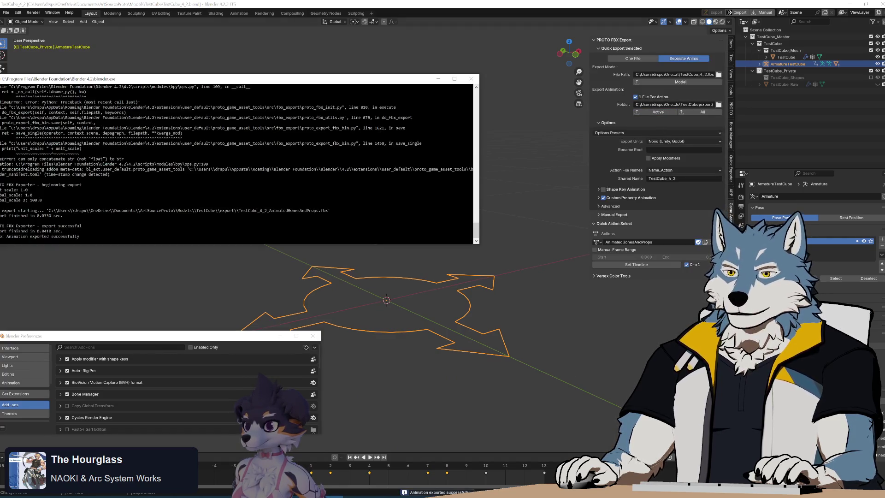
left_click_drag(147, 75, 325, 121)
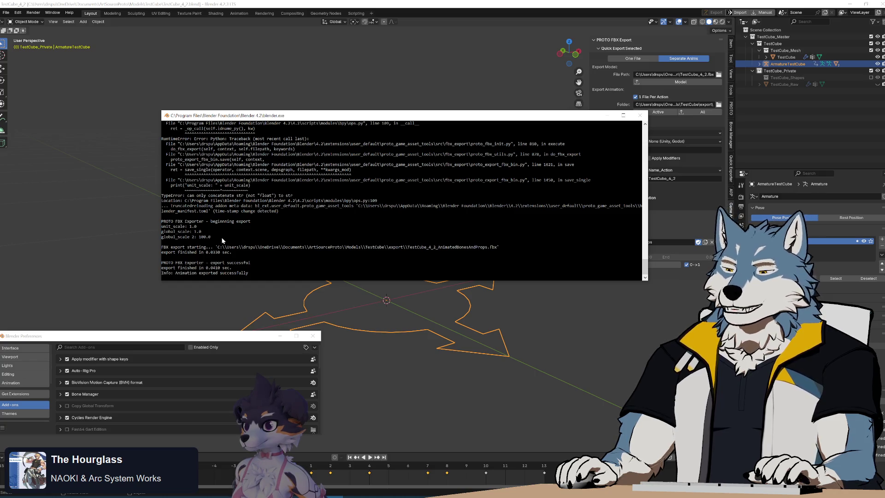
key("alt+Tab")
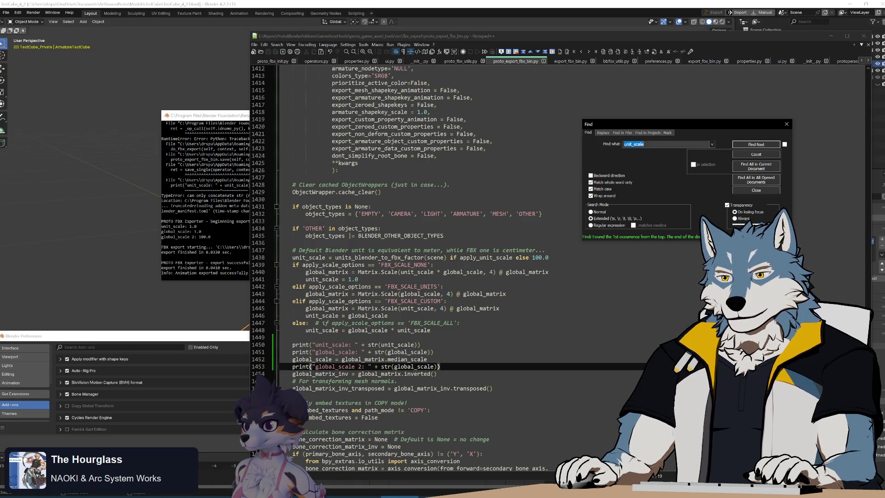
Load median_scale from line 1452 into Find and start a new search in the browser
double_click(363, 359)
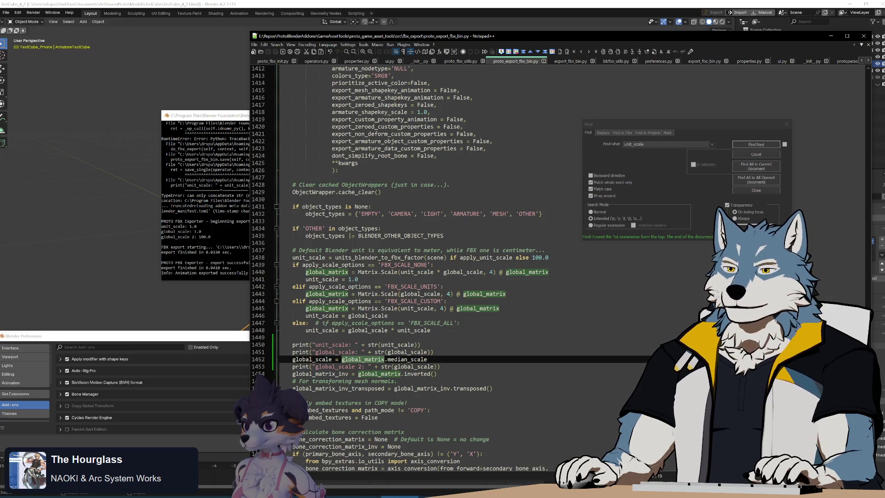
double_click(407, 359)
key("ctrl+c")
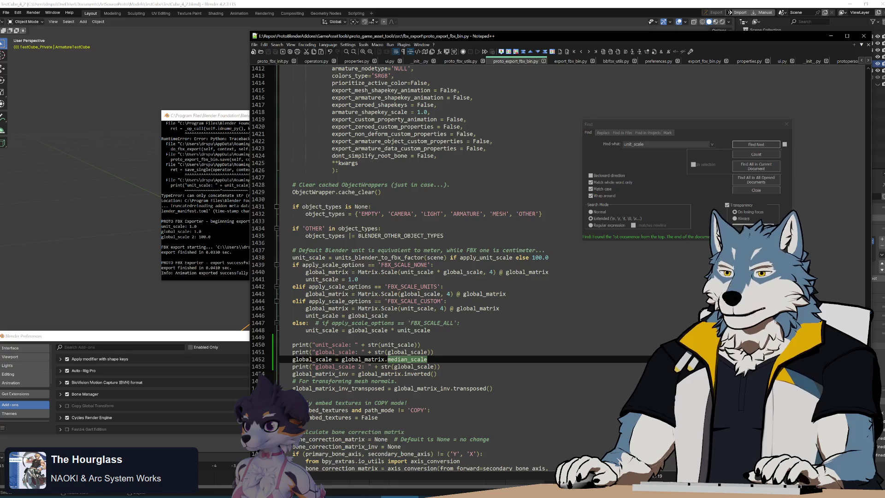
key("ctrl+f")
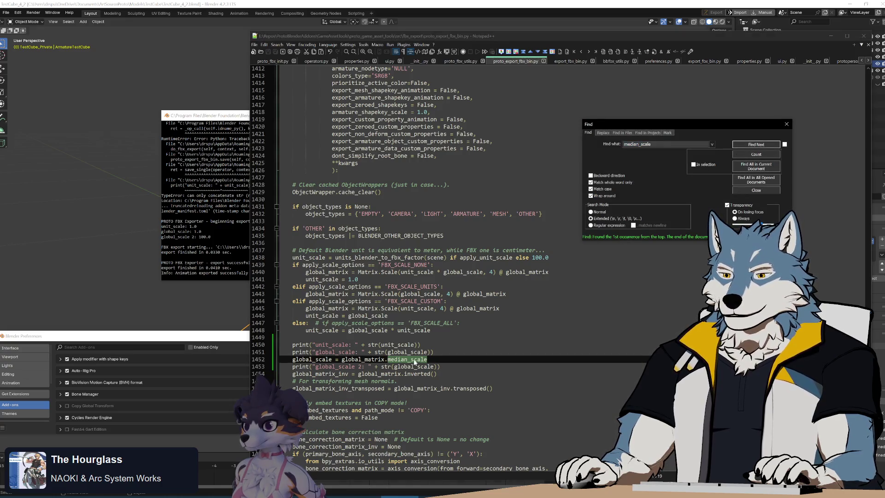
left_click(414, 363)
key("ctrl+f")
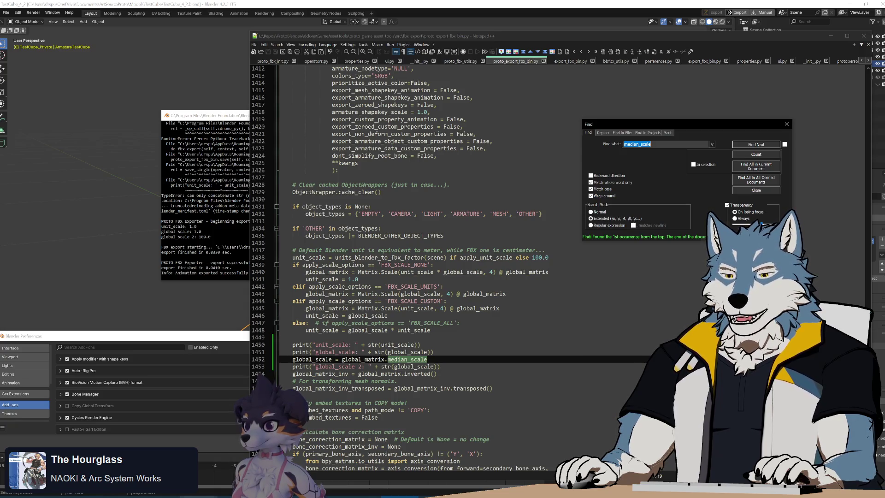
left_click(162, 497)
key("ctrl+l")
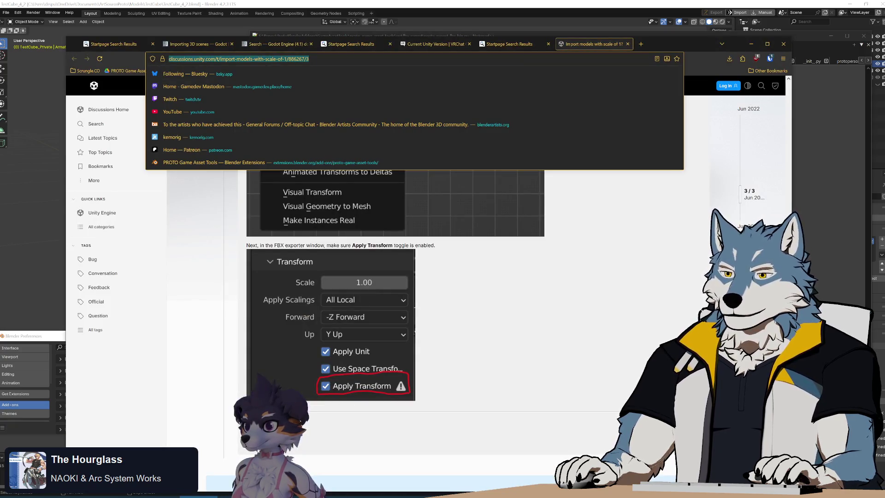
Search the web for 'python median_scale'
type("python")
key("Return")
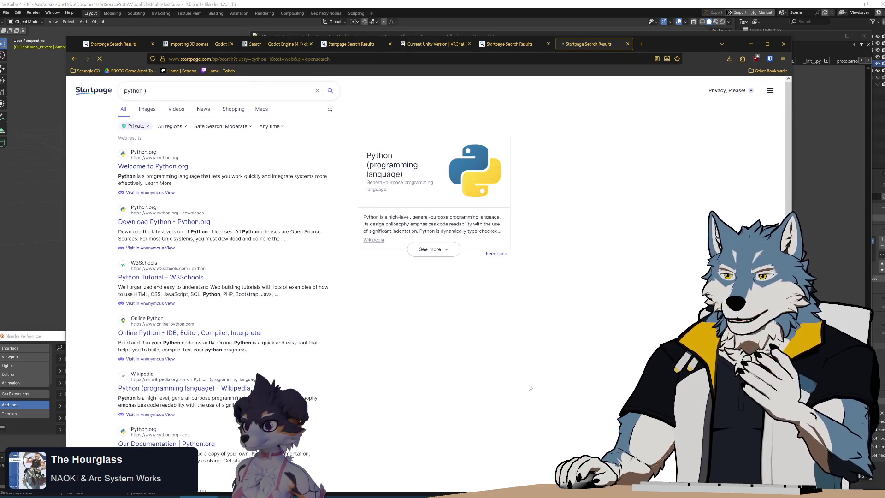
key("alt+Tab")
left_click(400, 360)
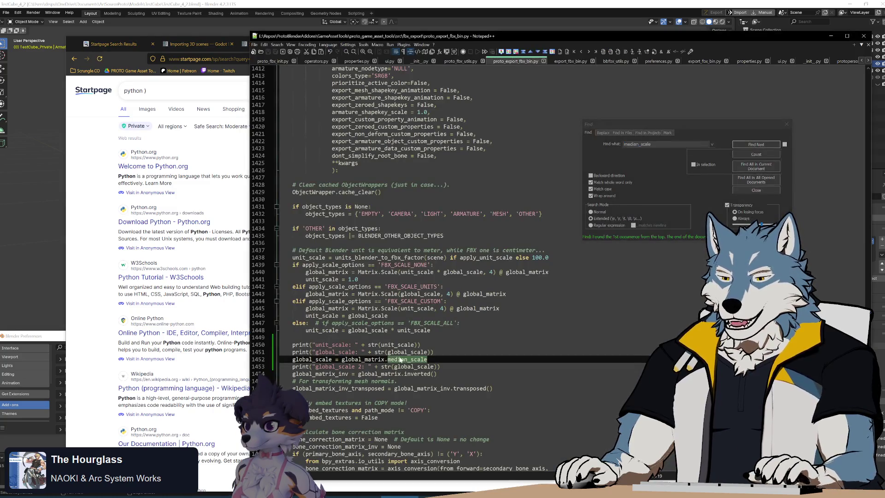
key("alt+Tab")
left_click(179, 91)
key("BackSpace")
key("ctrl+v")
key("Return")
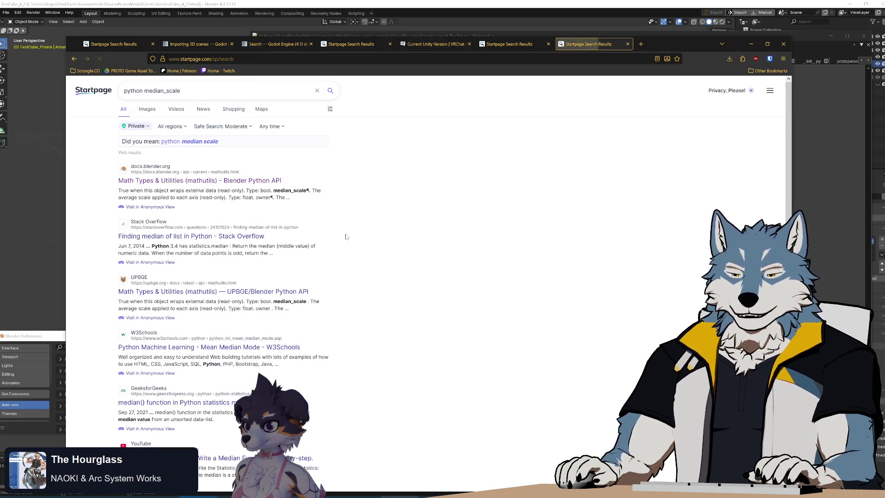
Find median_scale on the Blender mathutils docs page and read its per-axis average definition
left_click(198, 181)
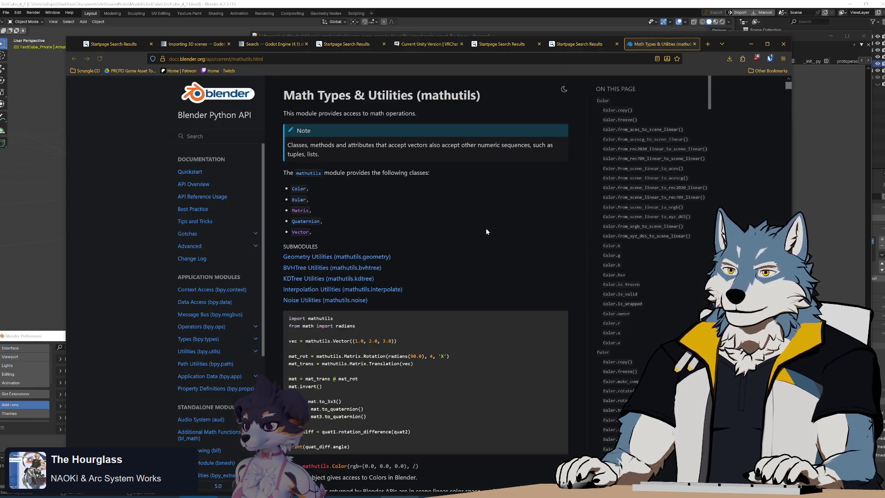
key("ctrl+f")
type("median_scale")
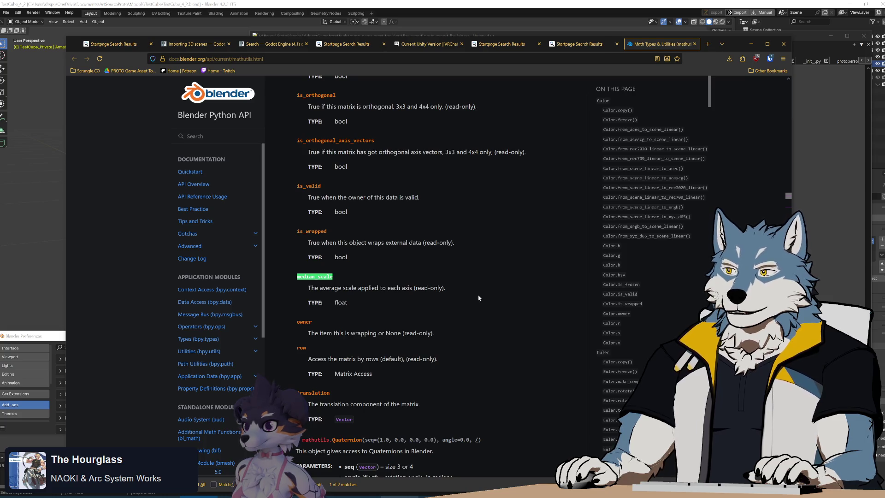
scroll(479, 300, "up", 4)
scroll(482, 331, "up", 12)
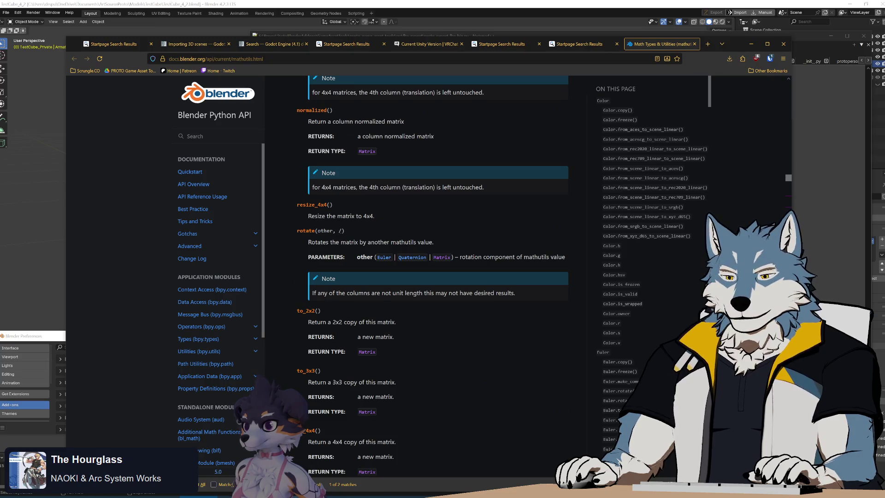
key("alt+Tab")
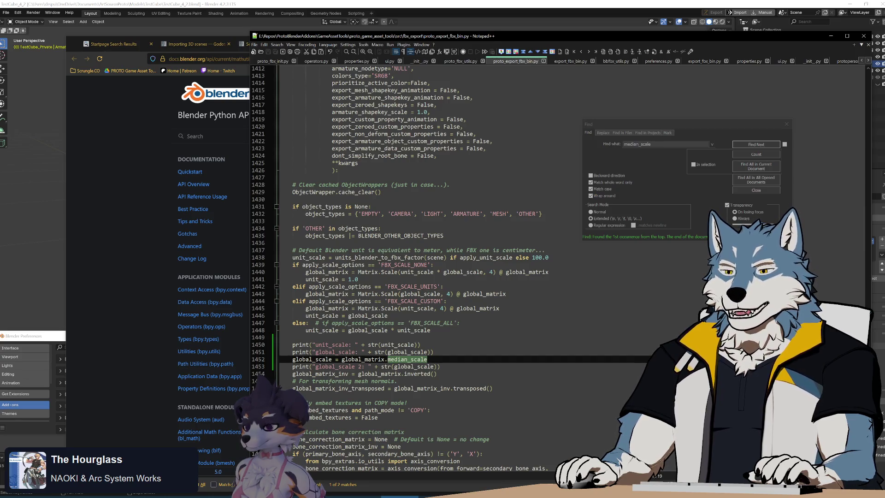
Add a print("FBX_SCALE_NONE") line to the FBX_SCALE_NONE branch
double_click(364, 360)
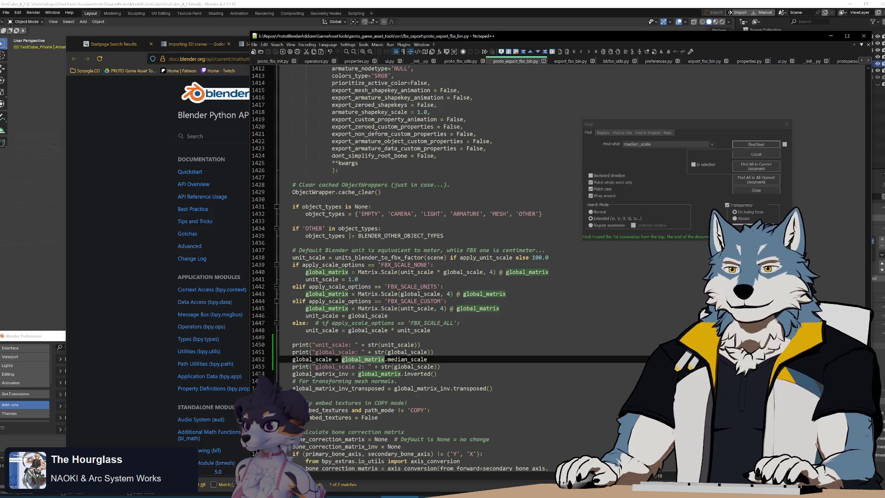
left_click(358, 280)
left_click_drag(293, 345, 421, 345)
key("ctrl+c")
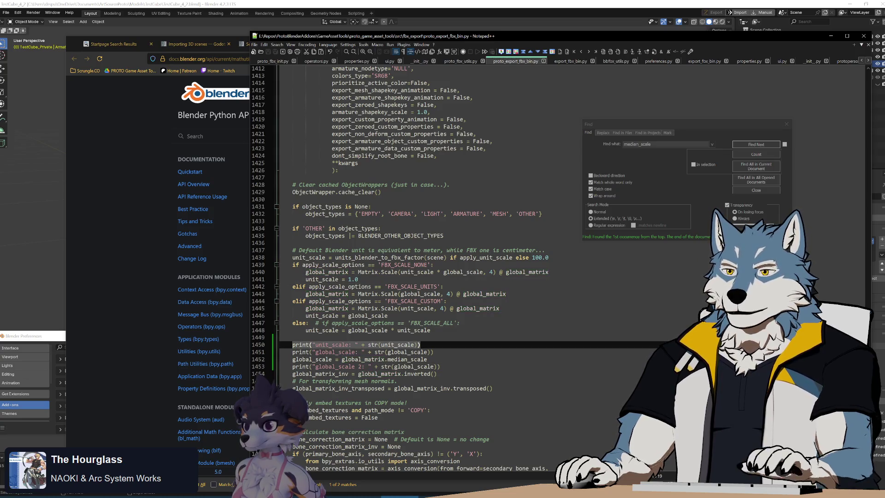
left_click(305, 272)
key("Return")
key("Up")
key("ctrl+v")
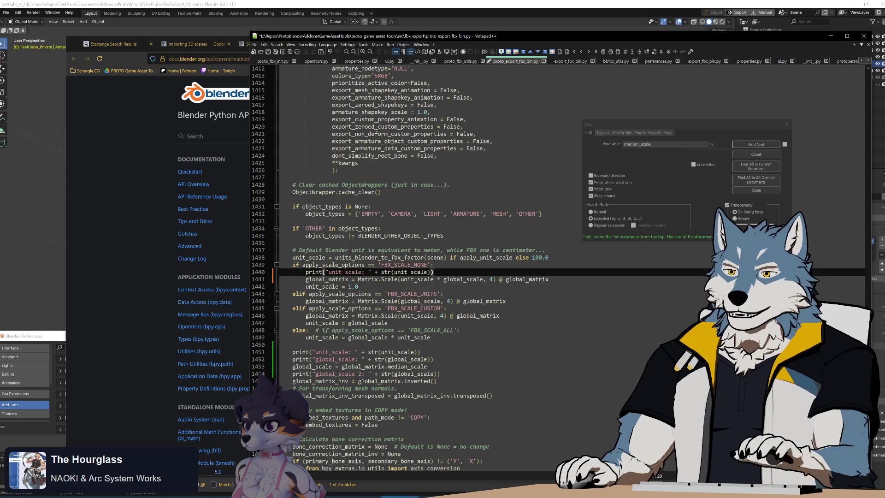
double_click(404, 264)
key("ctrl+c")
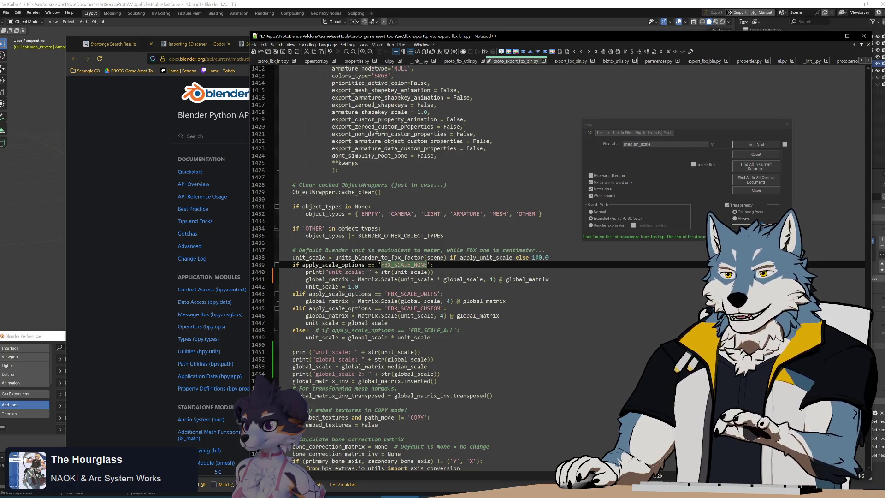
left_click(433, 272)
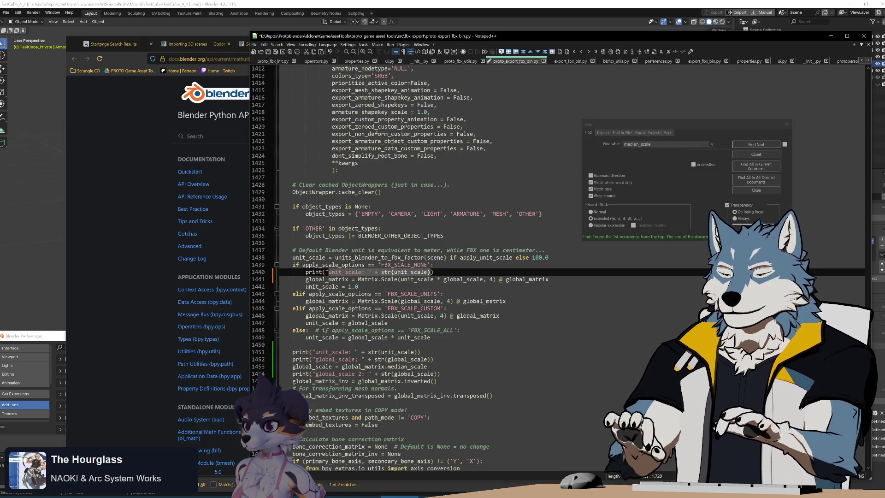
key("ctrl+v")
type("\"")
left_click(449, 265, "shift")
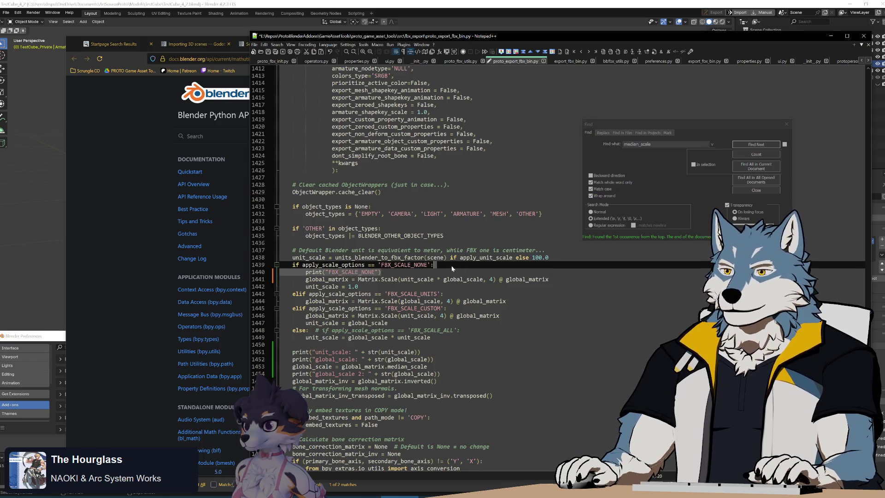
Add a print("FBX_SCALE_UNITS") line to the FBX_SCALE_UNITS branch
left_click(444, 294)
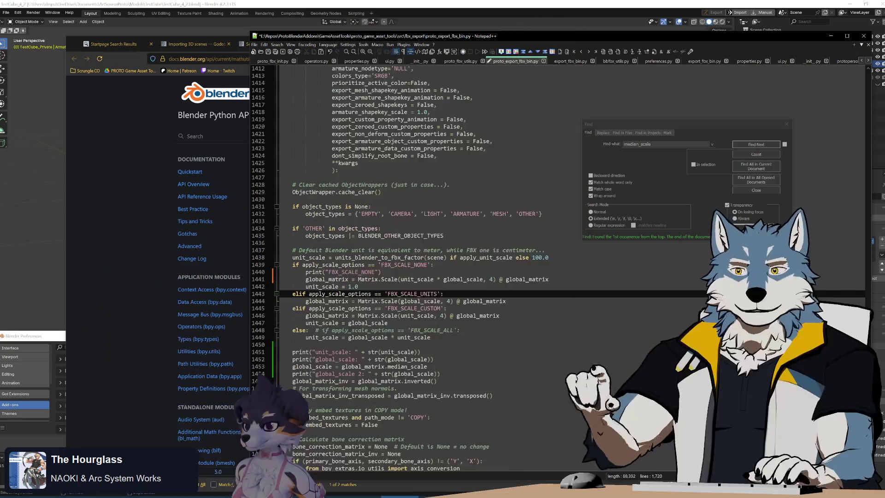
key("Return")
type("print(\"FBX_SCALE_NONE\")")
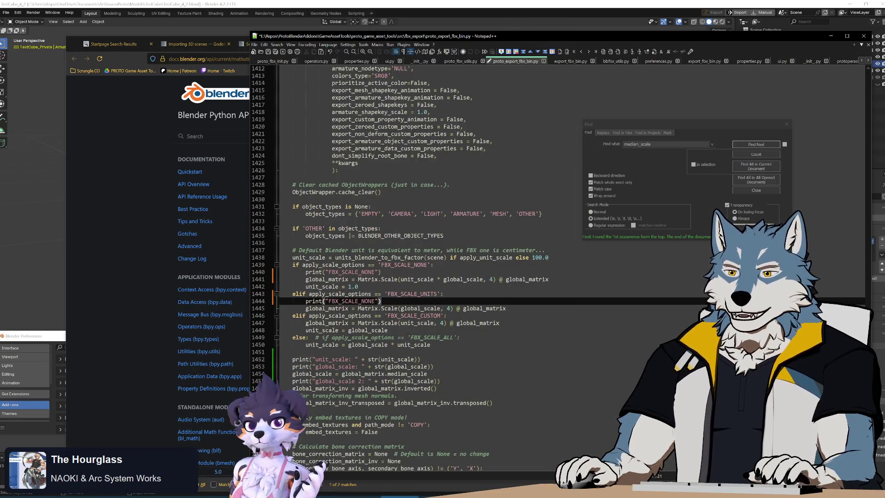
double_click(412, 294)
key("ctrl+c")
double_click(353, 302)
key("ctrl+v")
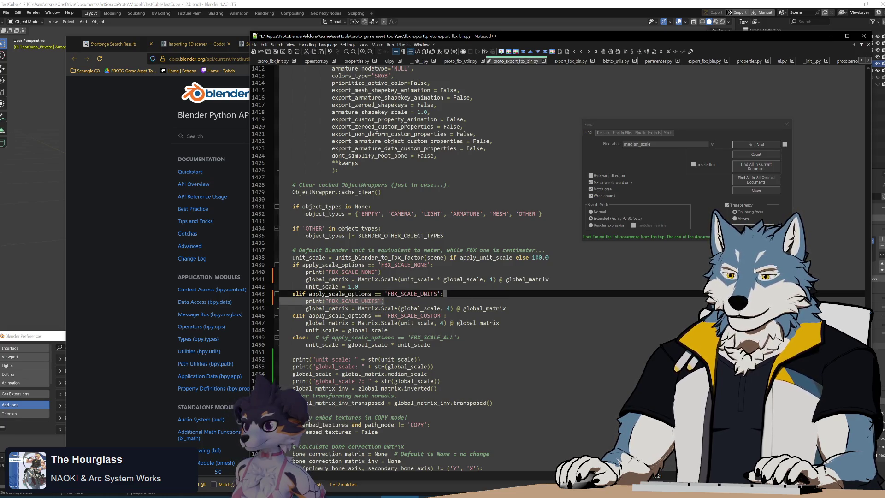
Add a print("FBX_SCALE_CUSTOM") line to the FBX_SCALE_CUSTOM branch
key("ctrl+c")
left_click(446, 315)
key("Return")
key("ctrl+v")
double_click(411, 316)
key("ctrl+c")
double_click(355, 323)
key("ctrl+v")
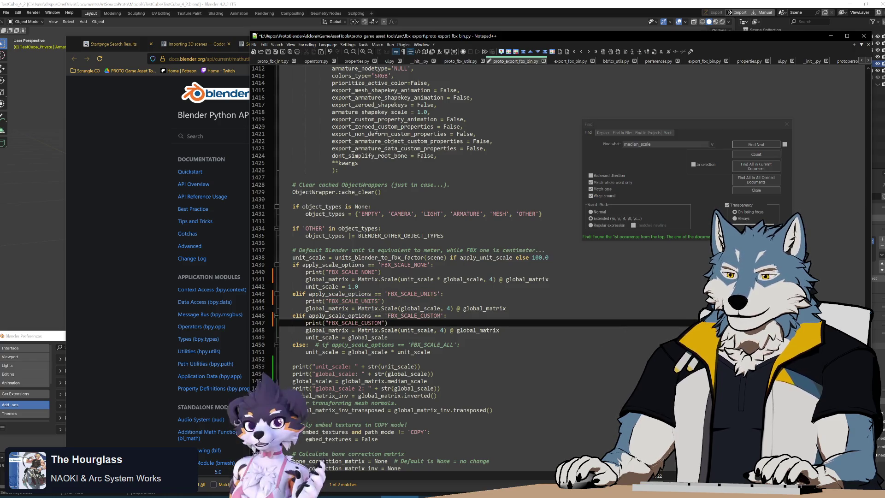
key("shift+Up")
key("shift+End")
Add a print("FBX_SCALE_ALL") line to the else branch
key("ctrl+c")
left_click(461, 344)
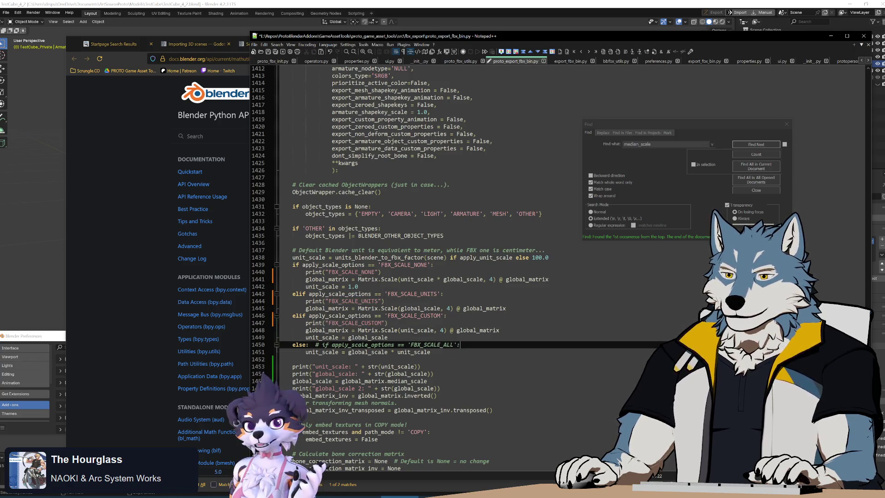
key("ctrl+v")
double_click(438, 345)
key("ctrl+c")
double_click(355, 352)
key("ctrl+v")
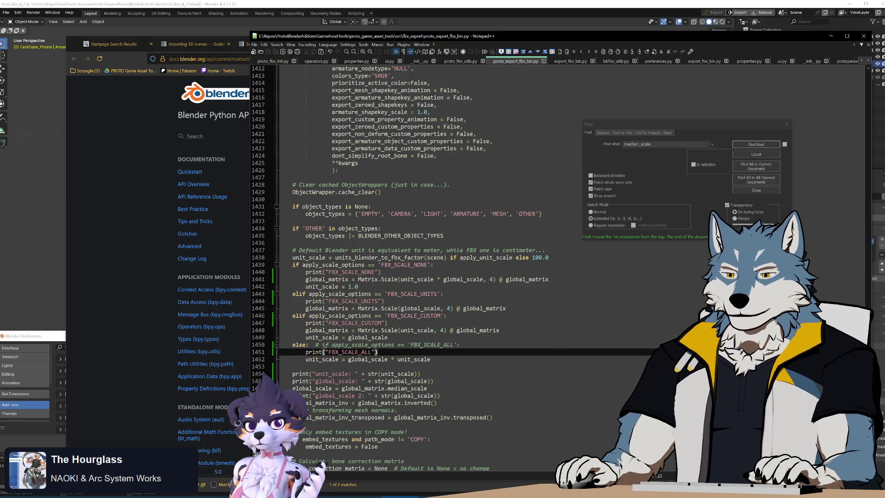
key("alt+Tab")
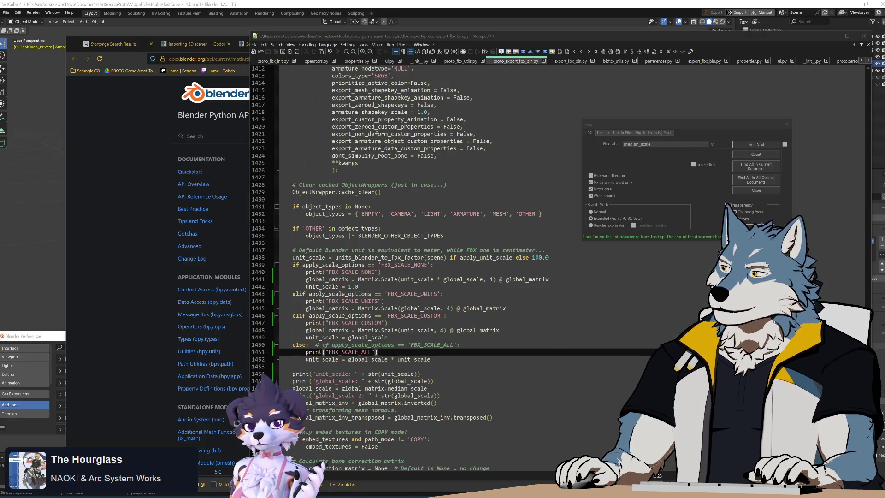
key("ctrl+f")
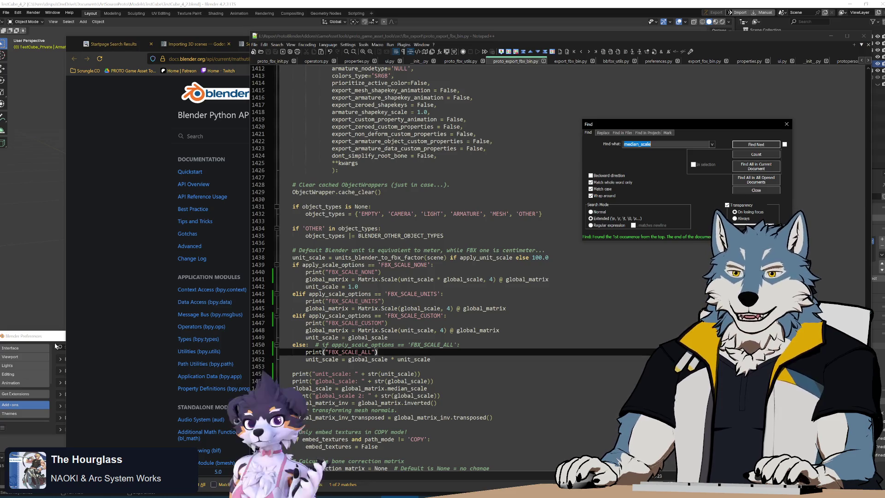
key("alt+Tab")
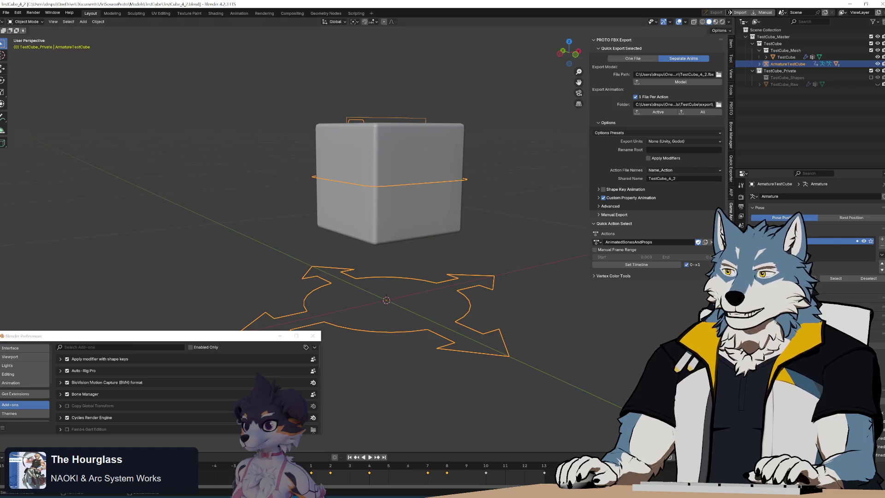
Switch the scene's Length unit away from Centimeters and save TestCube_4_2.blend
left_click(742, 225)
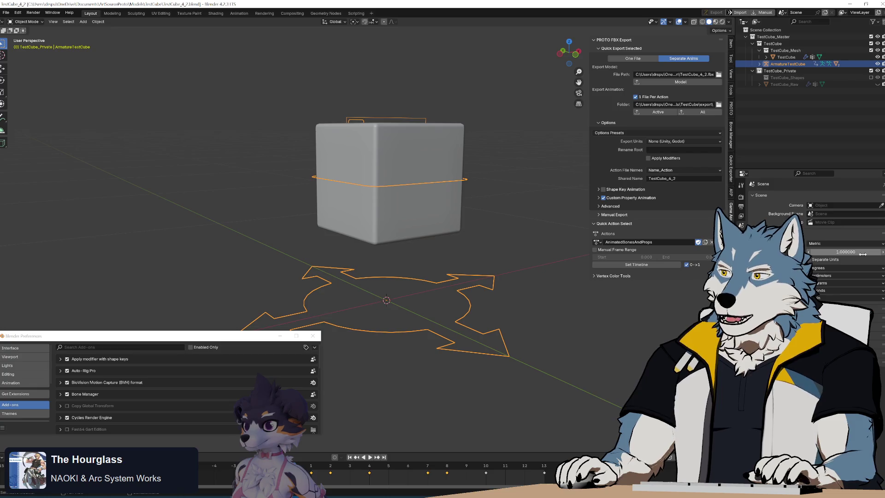
left_click(837, 275)
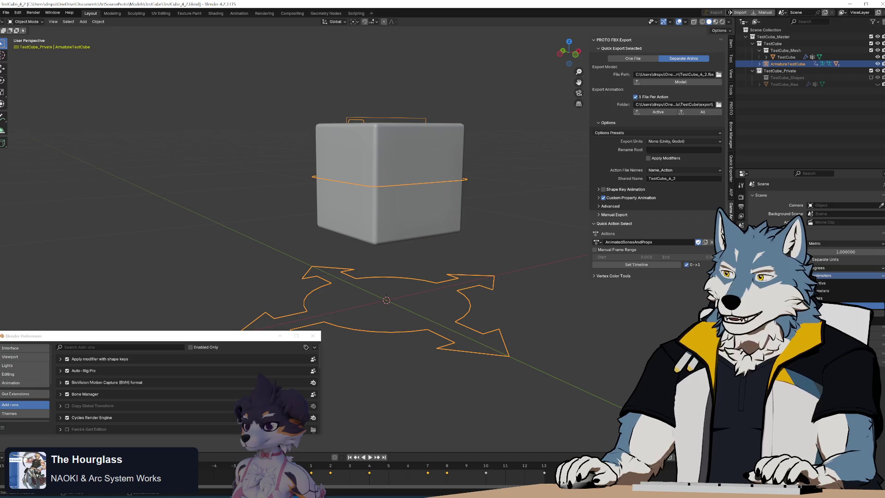
left_click(833, 290)
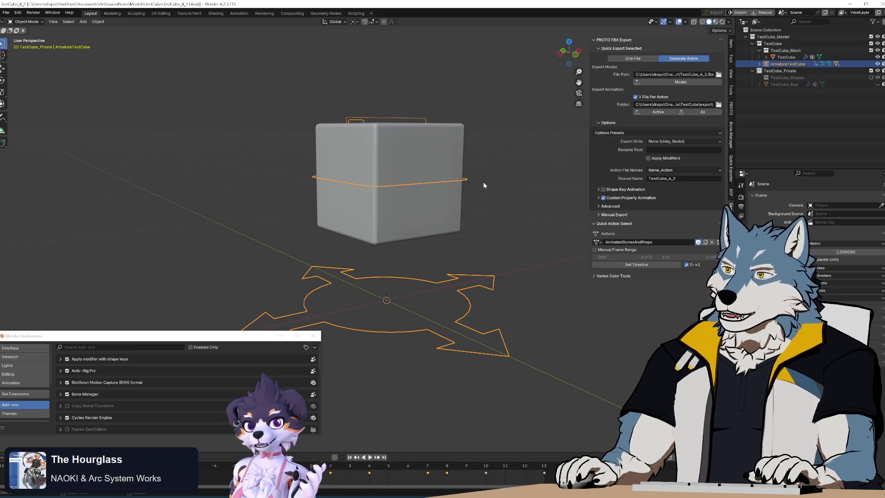
middle_click_drag(483, 182, 484, 185)
key("ctrl+s")
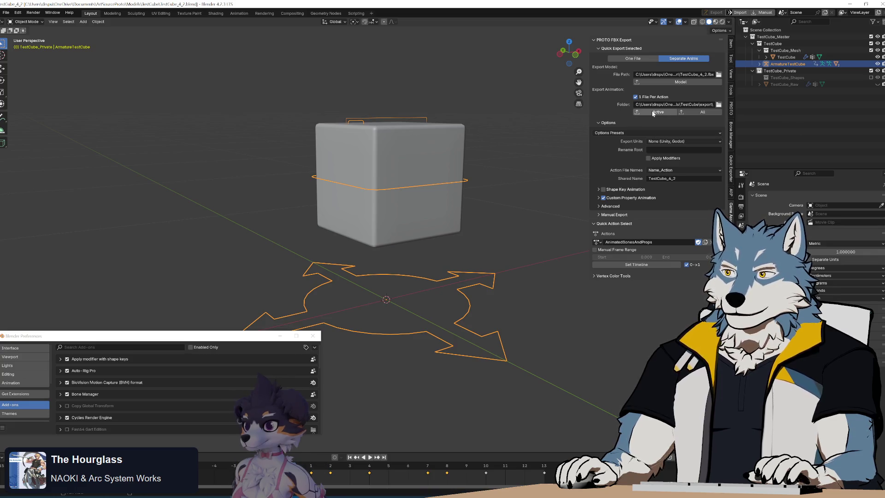
left_click(161, 496)
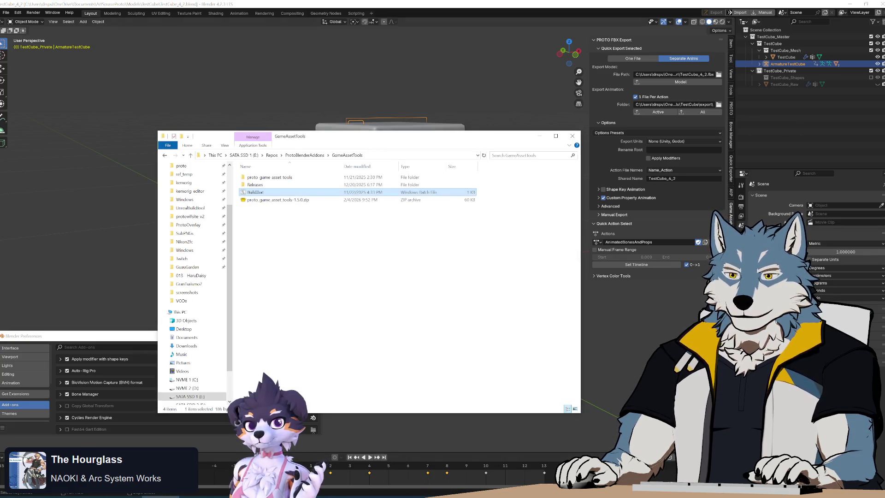
Run Build.bat in the GameAssetTools folder to regenerate the add-on zip
left_click(161, 495)
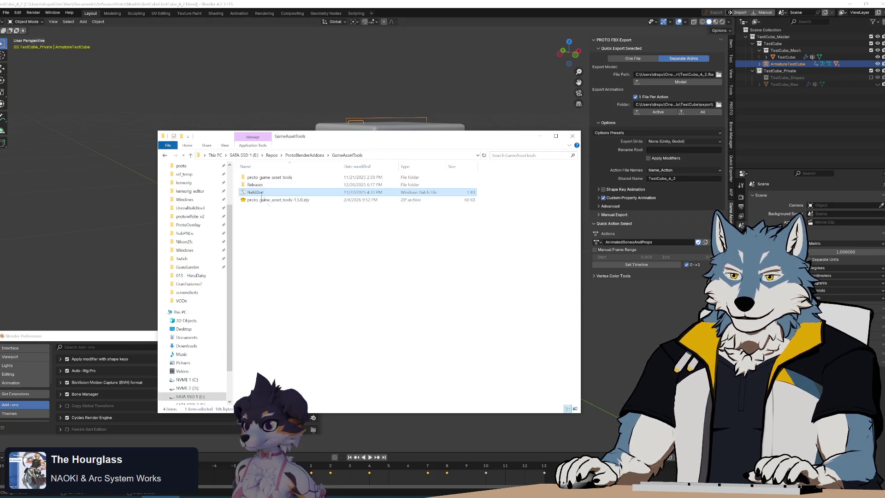
double_click(260, 193)
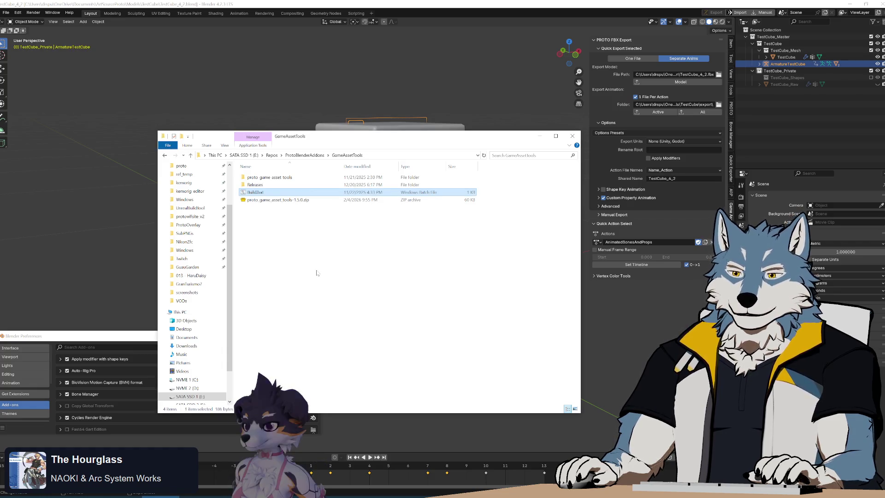
left_click(95, 344)
left_click(315, 348)
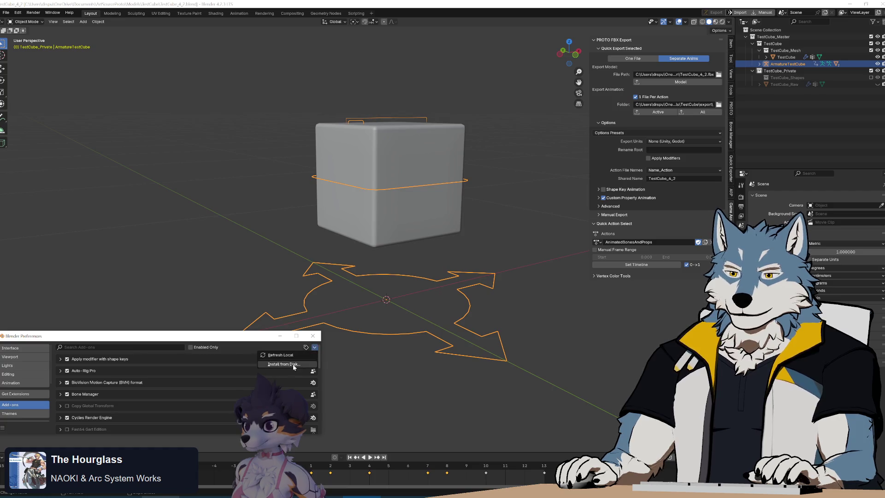
Install the new add-on zip from disk and review the console's FBX_SCALE_NONE export log
left_click(283, 364)
double_click(132, 262)
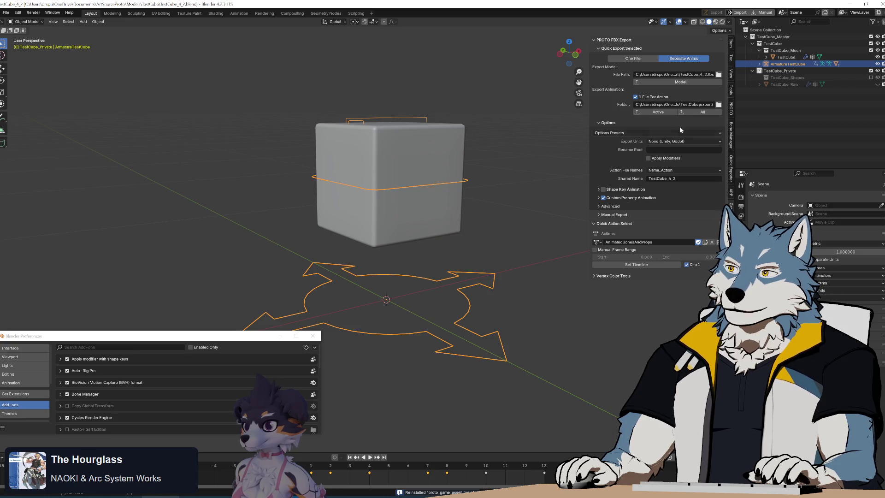
left_click(342, 496)
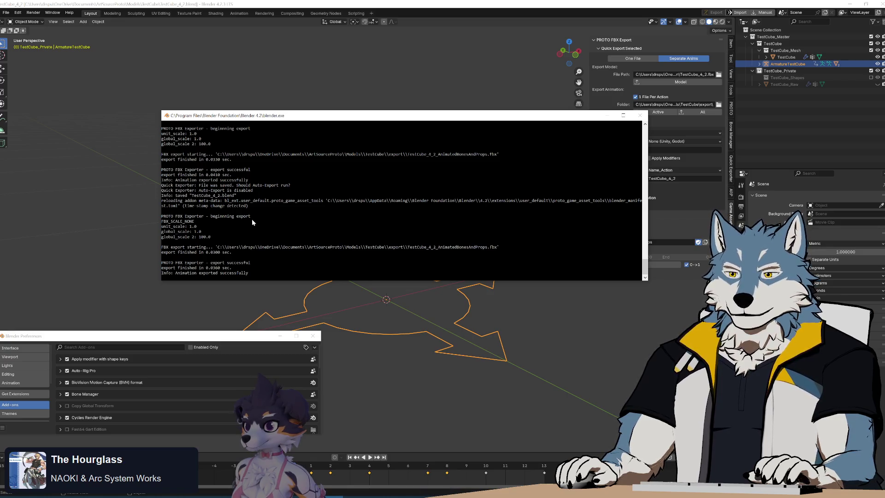
left_click(399, 496)
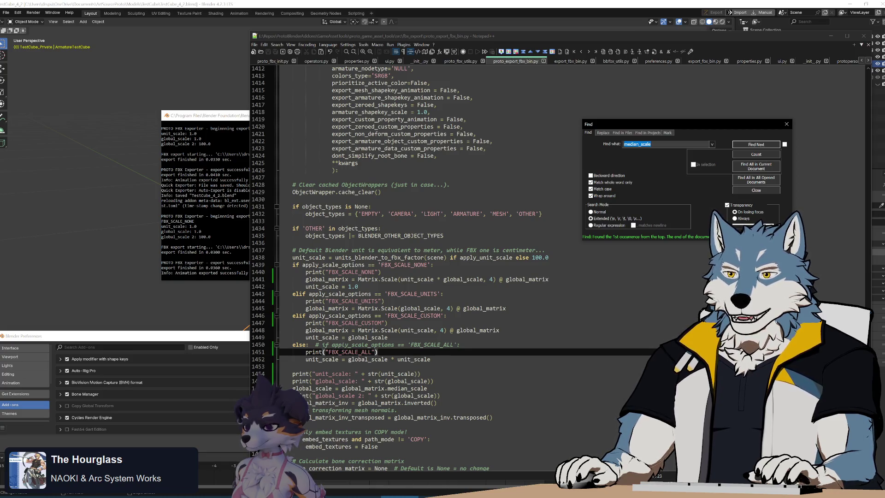
Compare line 1441 with the console log, narrowing the console to show the code behind
left_click(381, 279)
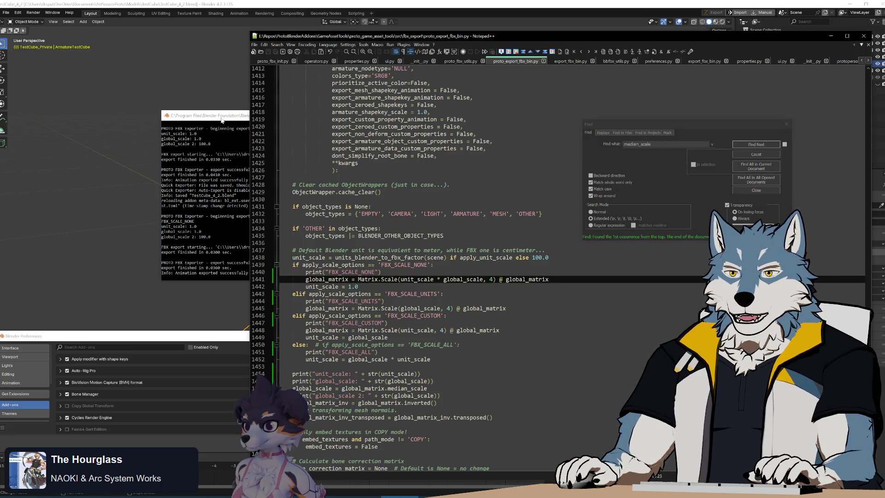
key("alt+Tab")
scroll(507, 198, "up", 2, "ctrl")
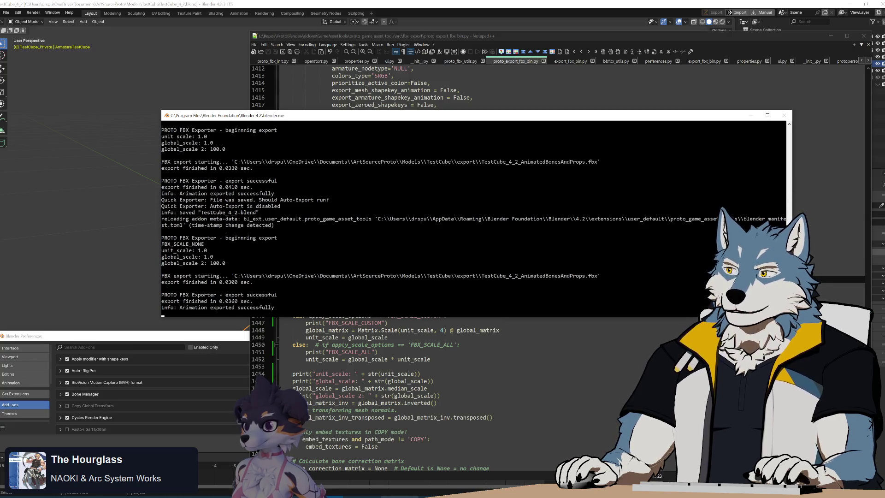
left_click_drag(793, 191, 592, 204)
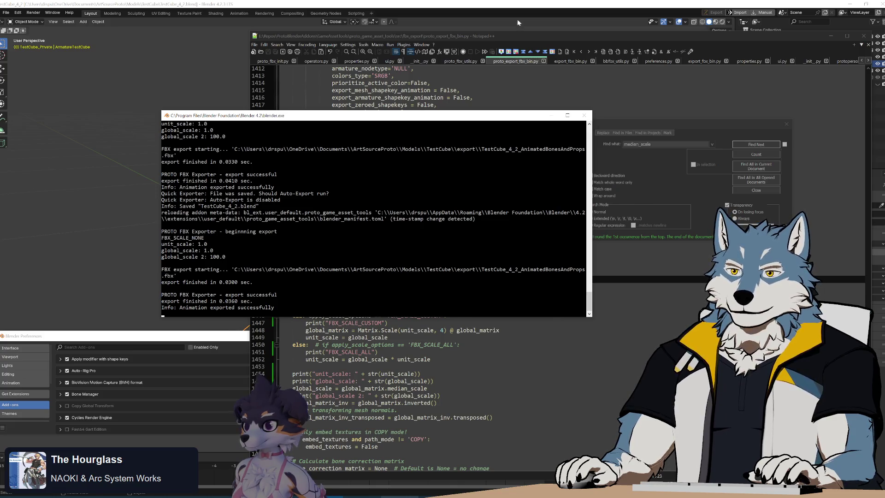
key("alt+Tab")
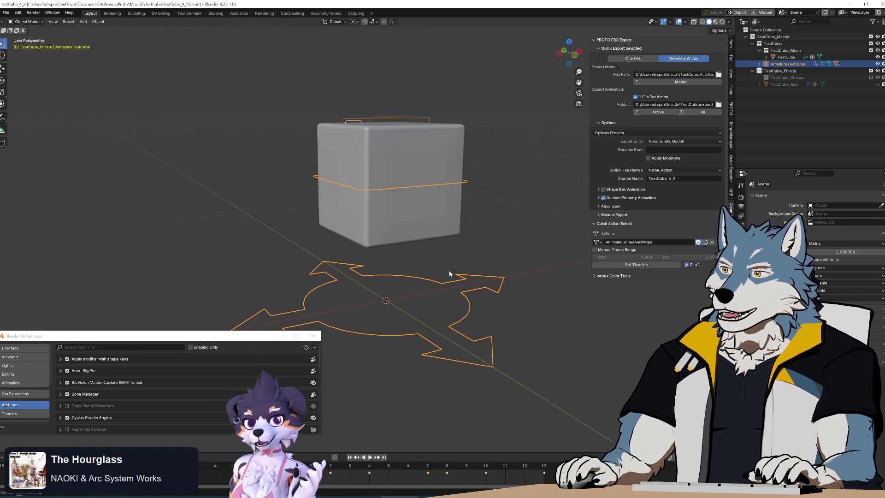
Save the file, export the active animation and inspect the console log
key("ctrl+s")
left_click(657, 112)
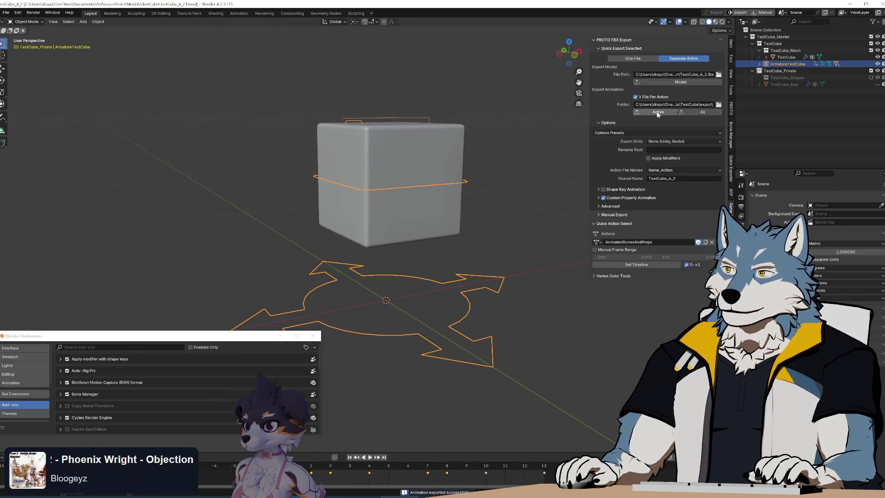
key("alt+Tab")
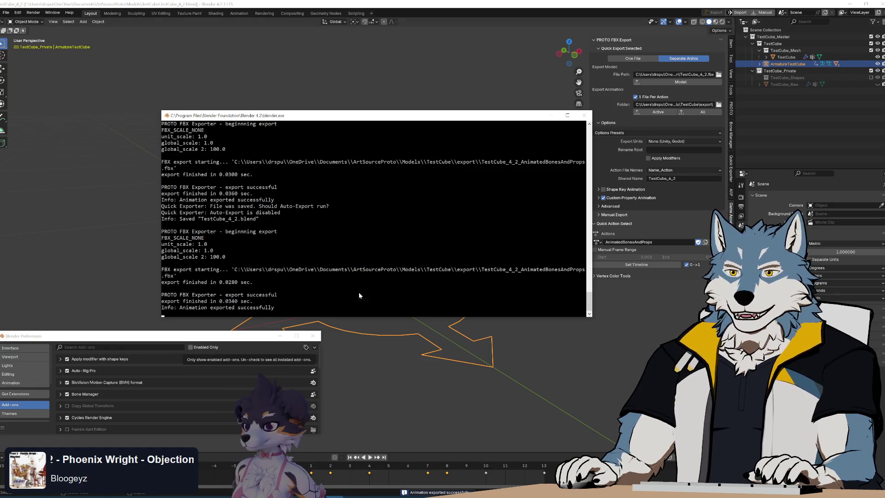
left_click_drag(590, 304, 589, 300)
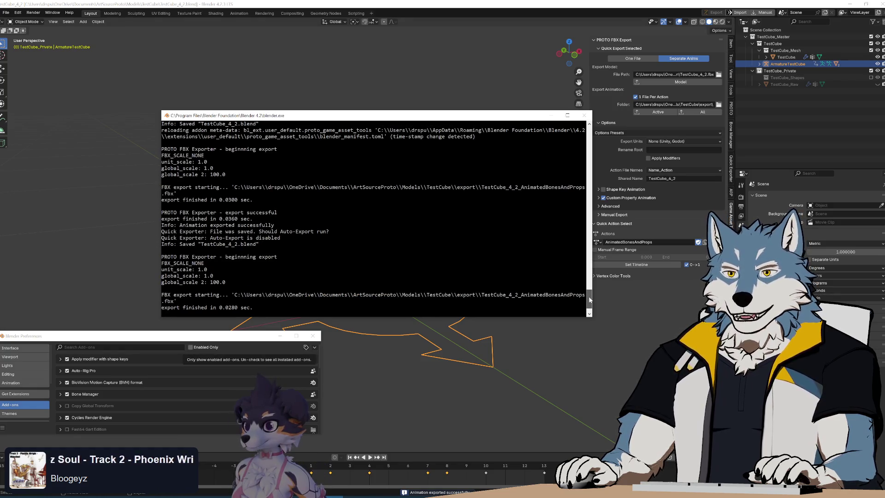
scroll(589, 299, "down", 2)
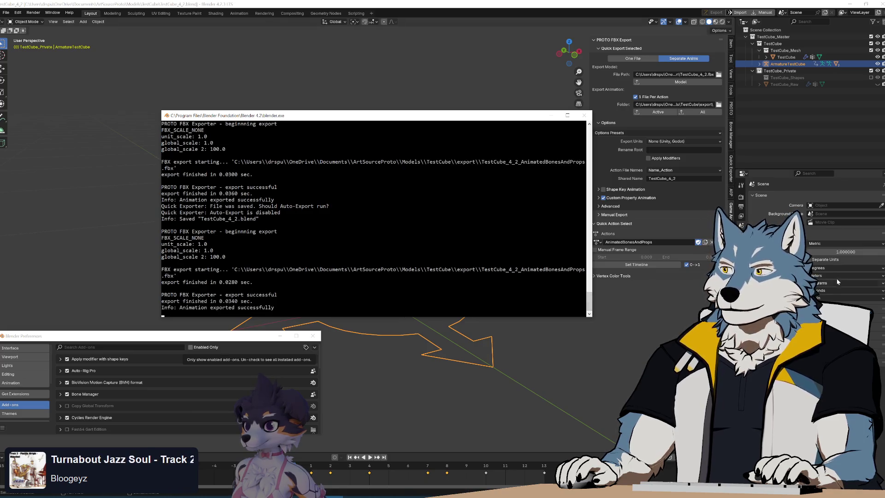
key("alt+Tab")
Set Length to Centimeters and Unit Scale to 5, re-export, and see global_scale 2 at 500.0
left_click(830, 291)
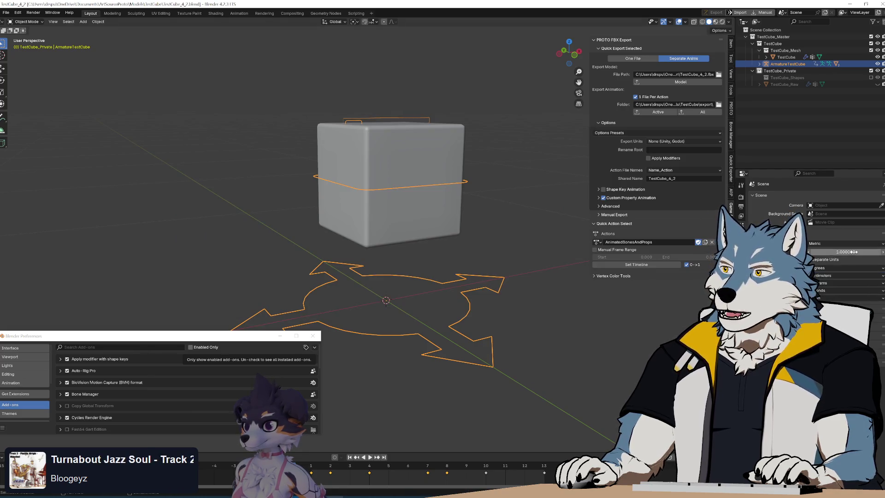
left_click(848, 251)
type("5")
key("Return")
left_click(658, 112)
key("alt+Tab")
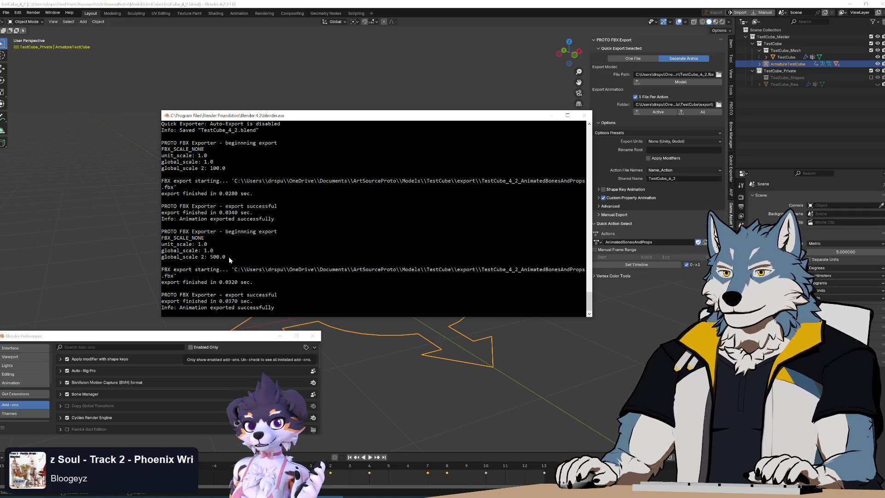
Re-export the active animation with PROTO FBX Export, confirm the log's 500.0 global scale, and keep Metric units
left_click(843, 275)
left_click(655, 112)
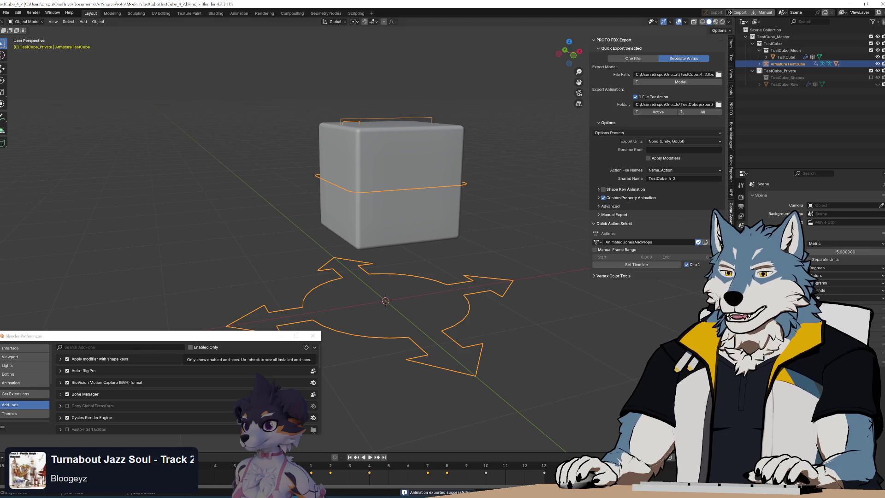
key("alt+Tab")
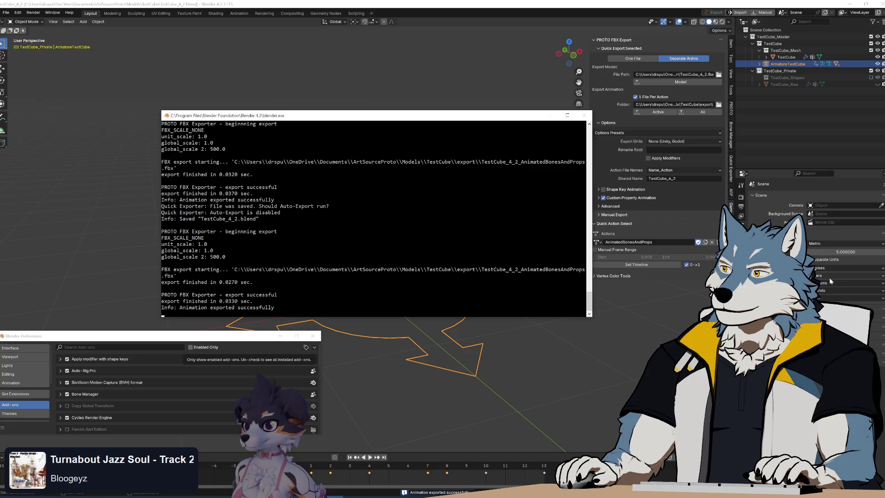
key("alt+Tab")
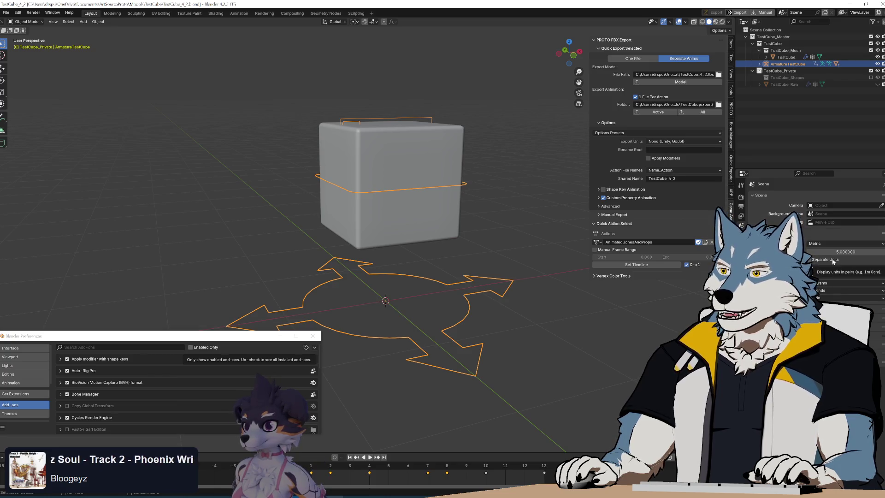
left_click(833, 244)
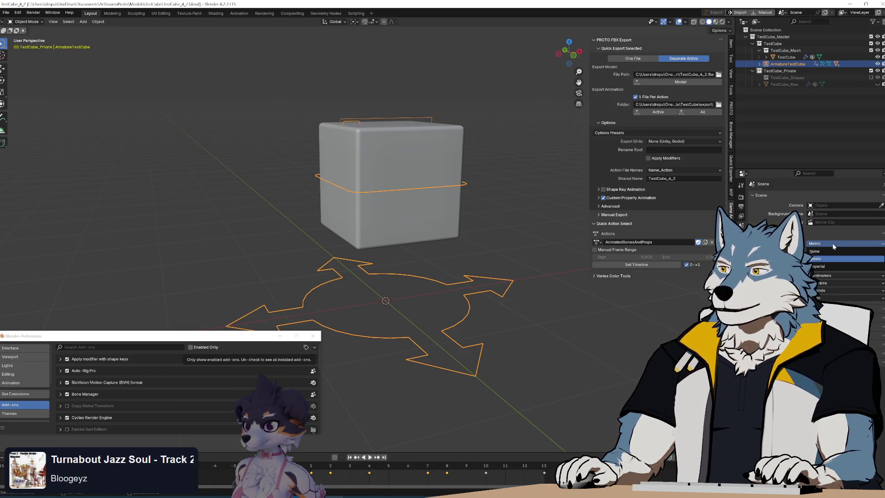
left_click(825, 260)
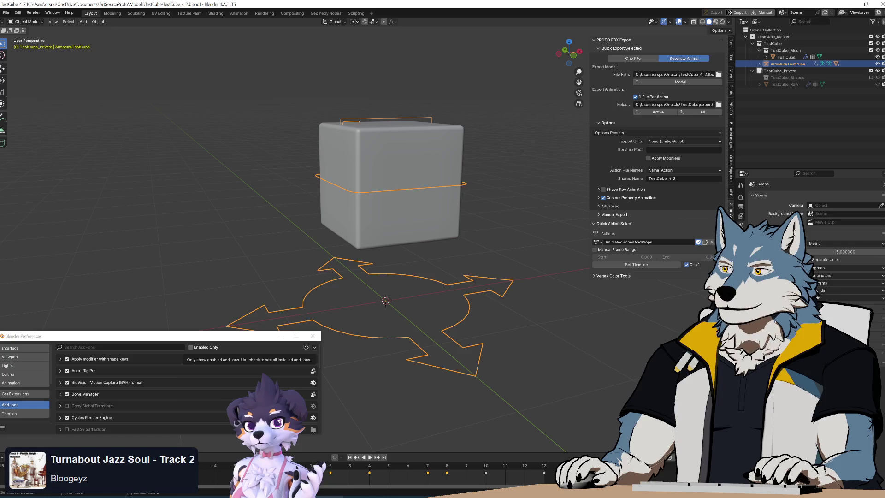
Set the scene's Unit Scale to 1.0
left_click(849, 252)
type("1")
key("Return")
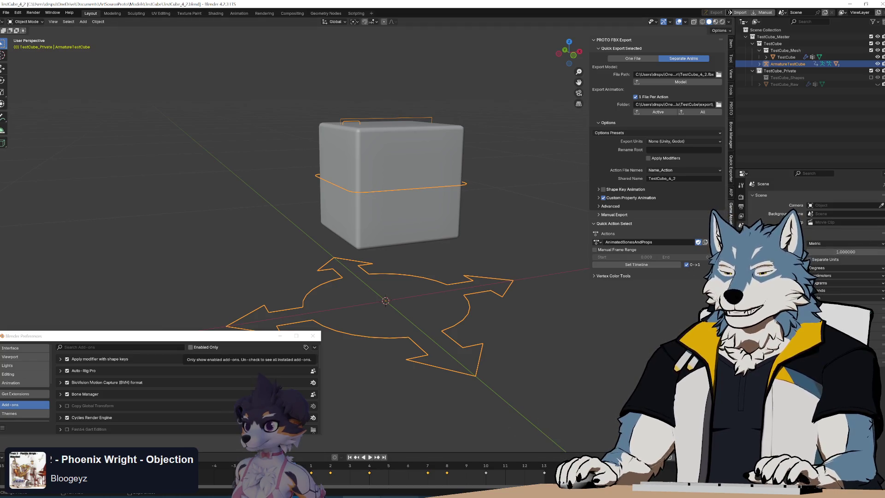
In Notepad++, go to the FBX_SCALE_NONE print line of the exporter script
key("alt+Tab")
key("Up")
key("Down")
key("Up")
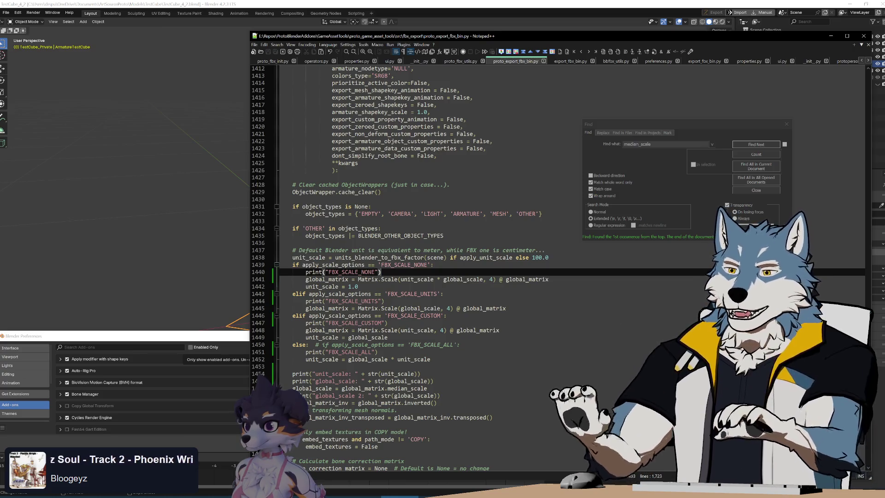
left_click(358, 286)
left_click(549, 279)
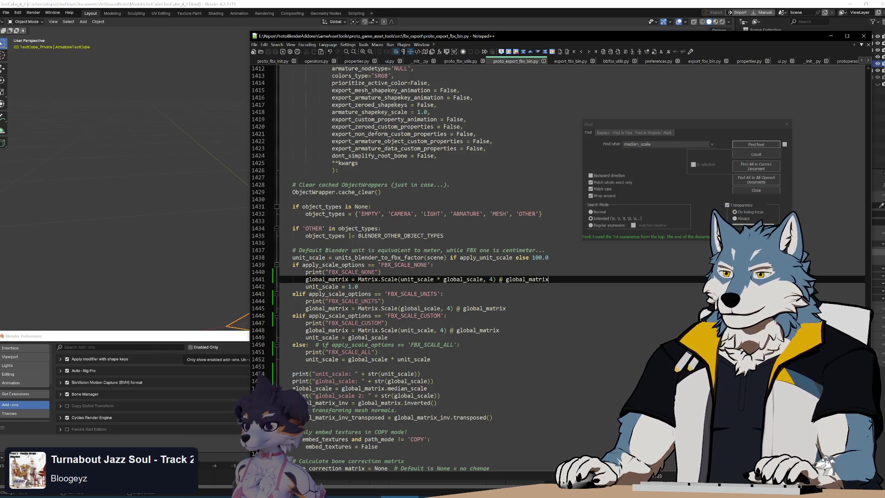
left_click(359, 286)
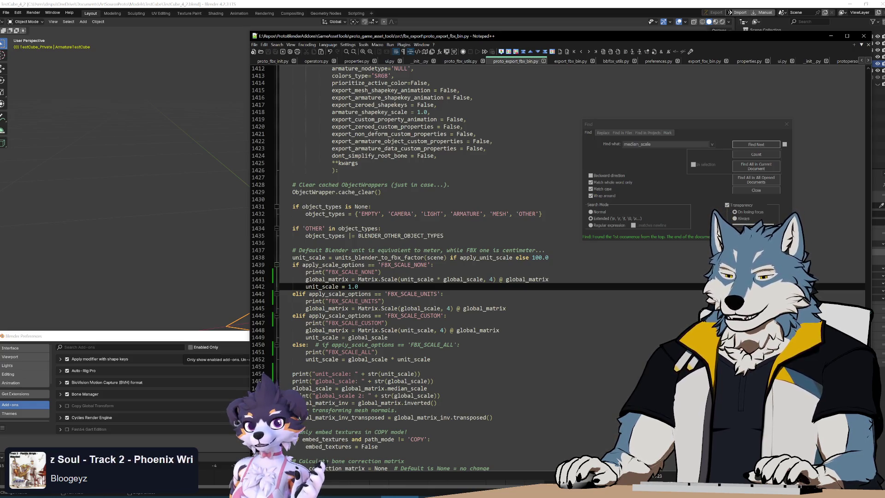
left_click(430, 359)
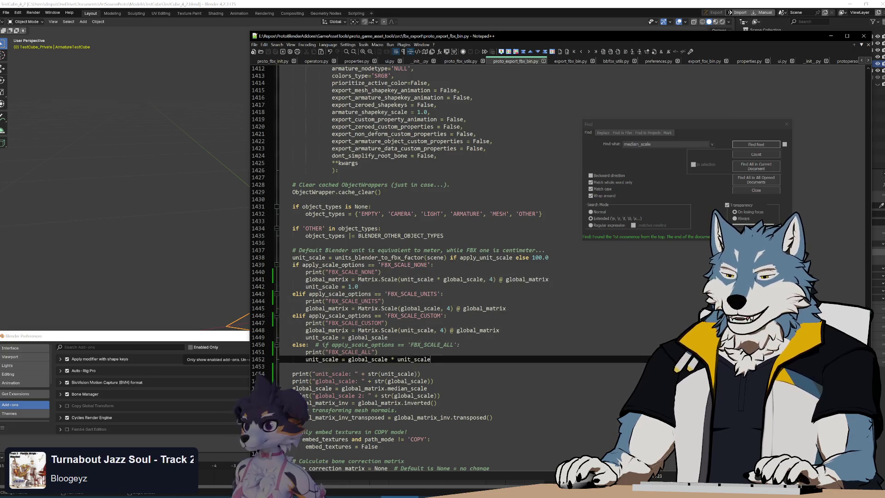
key("Up")
key("Up")
key("Up")
key("Down")
key("Down")
key("Down")
key("Up")
key("Up")
key("Up")
key("Down")
key("Down")
key("Down")
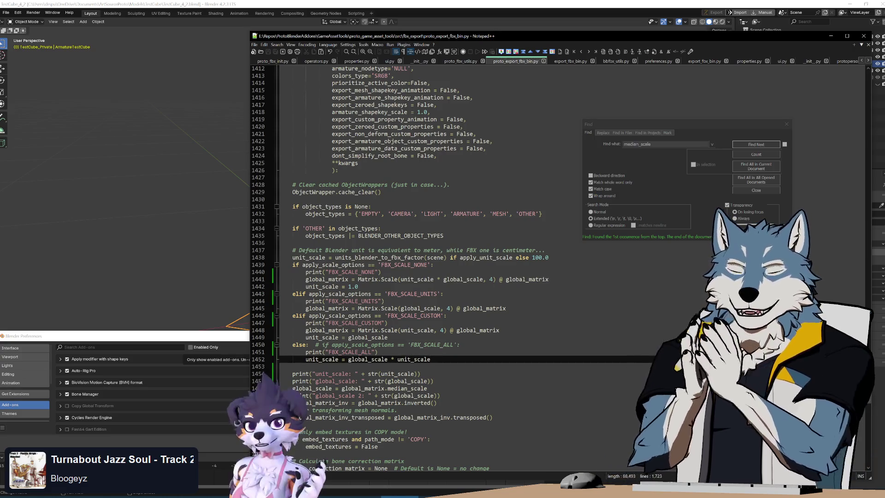
key("super")
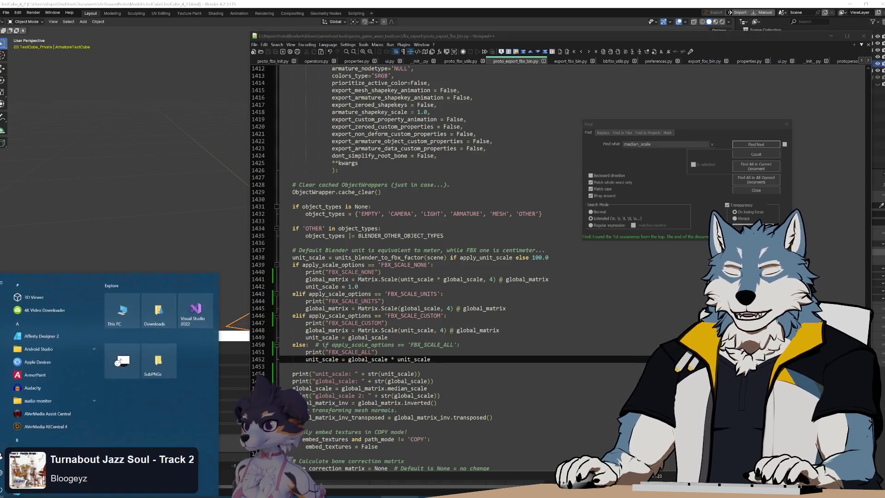
Search the Start menu for blender and launch Blender 5.0
type("blender")
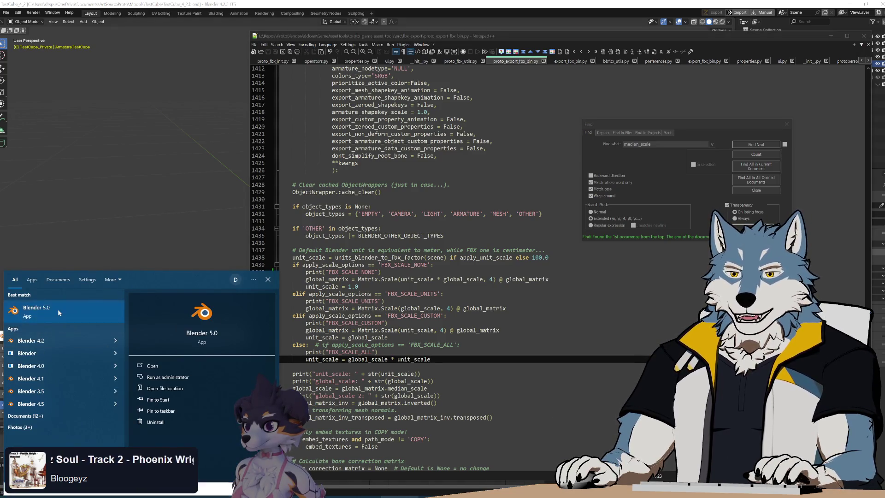
left_click(68, 303)
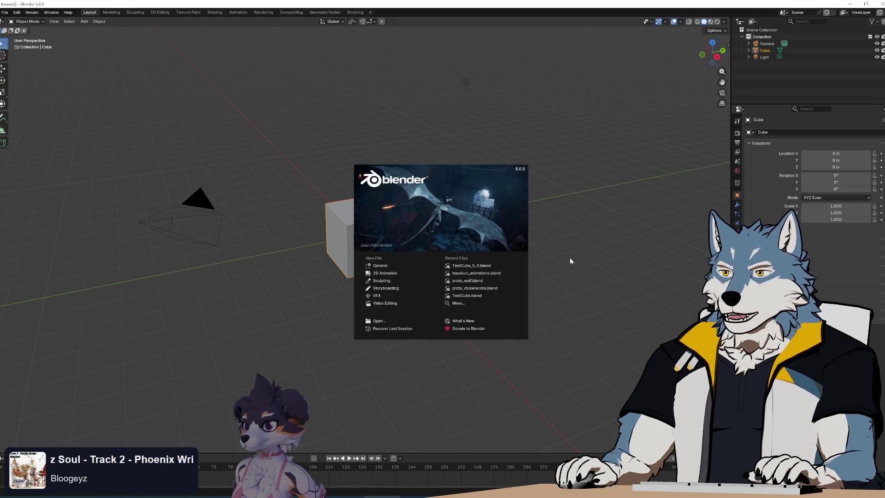
Open the recent TestCube_5_0.blend and select the ArmatureTestCube armature
left_click(485, 266)
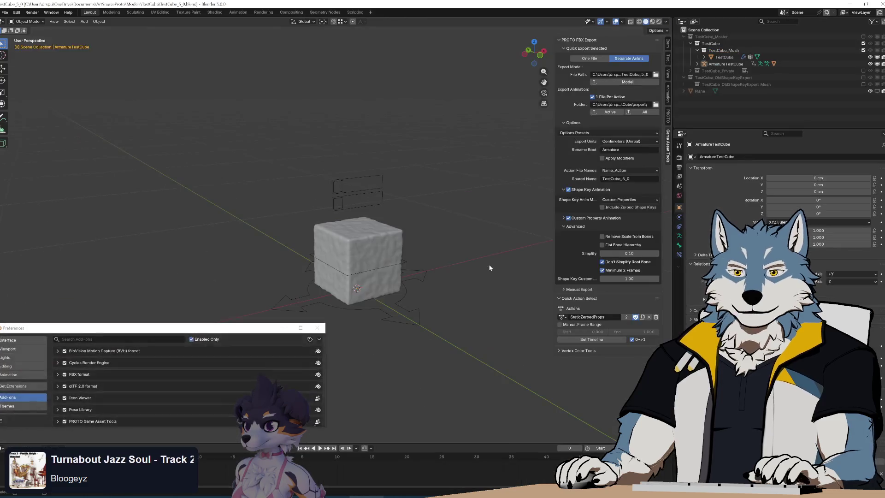
left_click(352, 305)
left_click(407, 298)
left_click(405, 277)
scroll(402, 244, "up", 3)
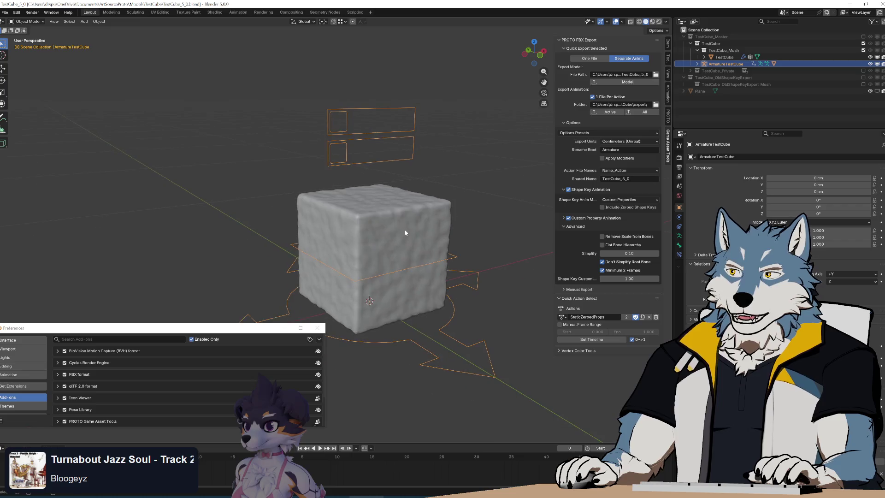
Start a default FBX export named TestCube_4_2_AnimatedBonesAndProps_DefaultExporter_5_0.fbx
left_click(4, 13)
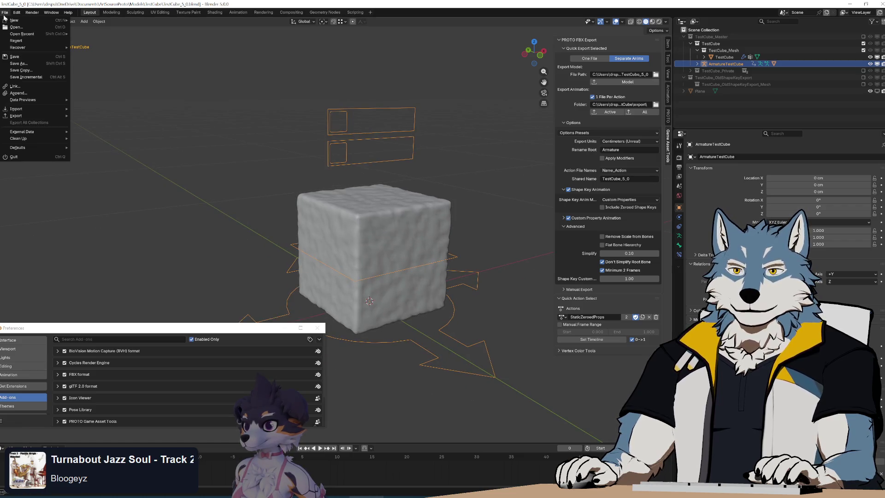
mouse_move(43, 117)
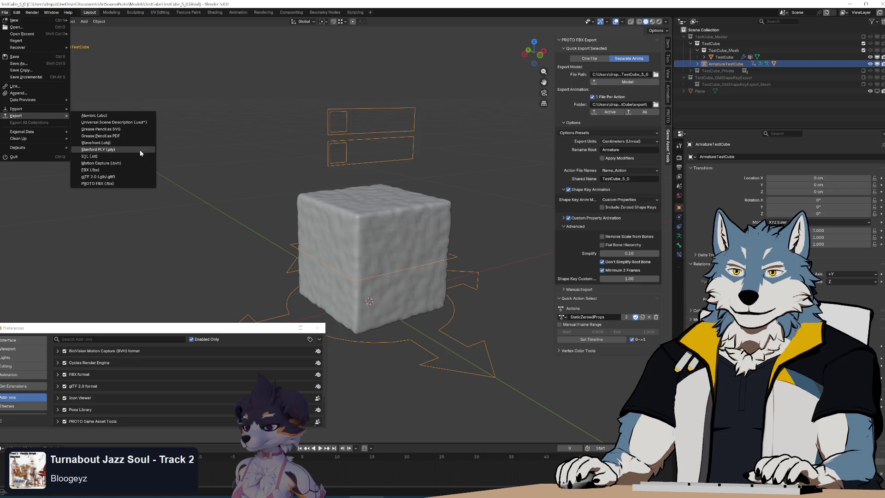
left_click(130, 170)
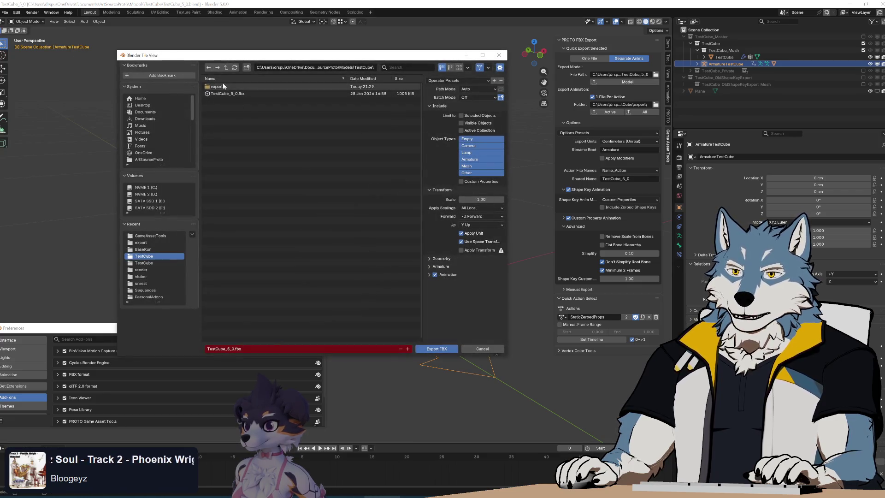
left_click(290, 94)
left_click(297, 349)
left_click(313, 349)
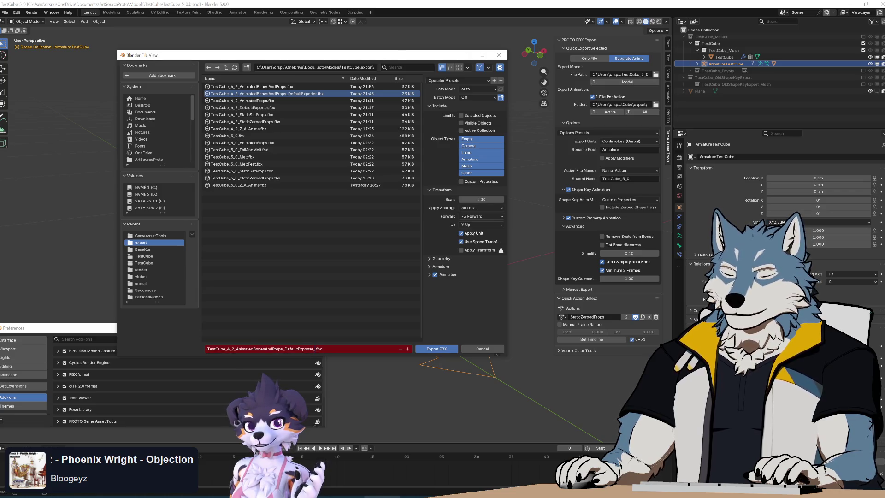
type("5_0")
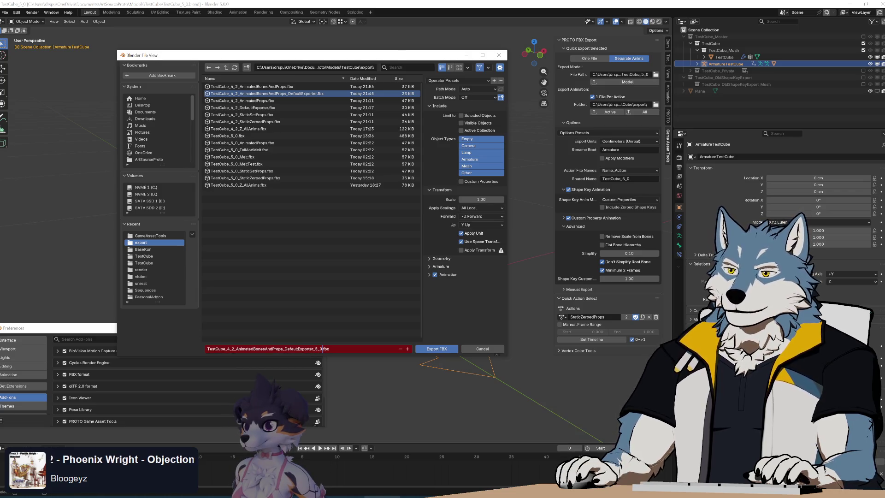
Export Selected Objects only, without leaf bones and with Face smoothing
left_click(461, 115)
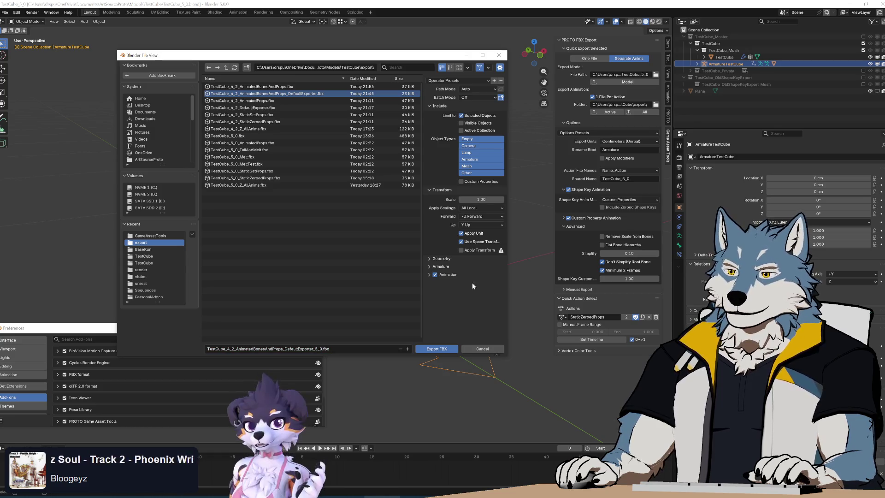
left_click(429, 274)
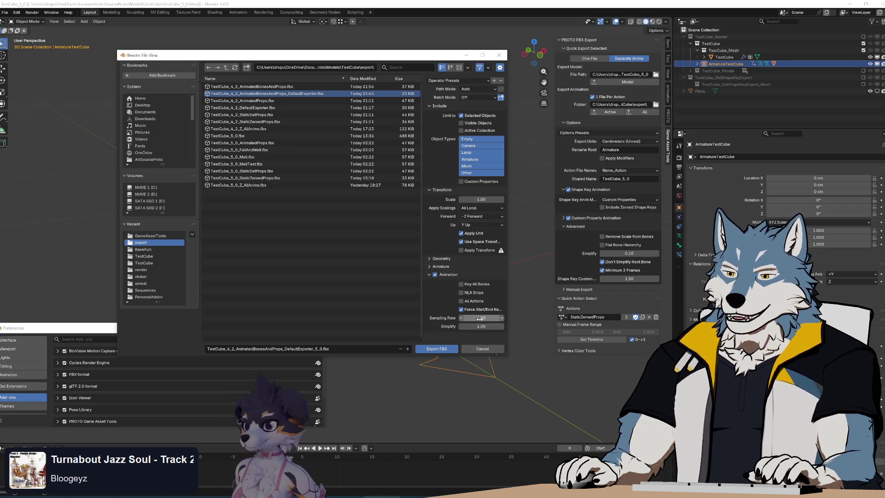
left_click(439, 266)
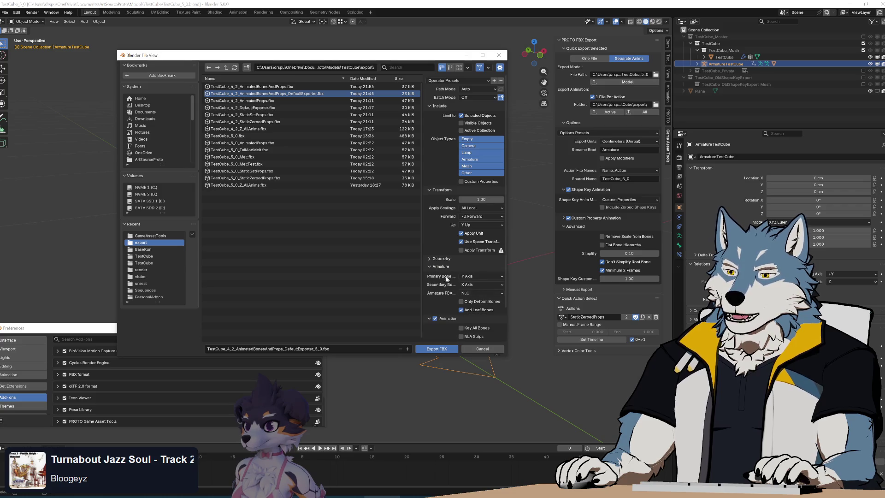
left_click(479, 308)
left_click(431, 259)
left_click(483, 269)
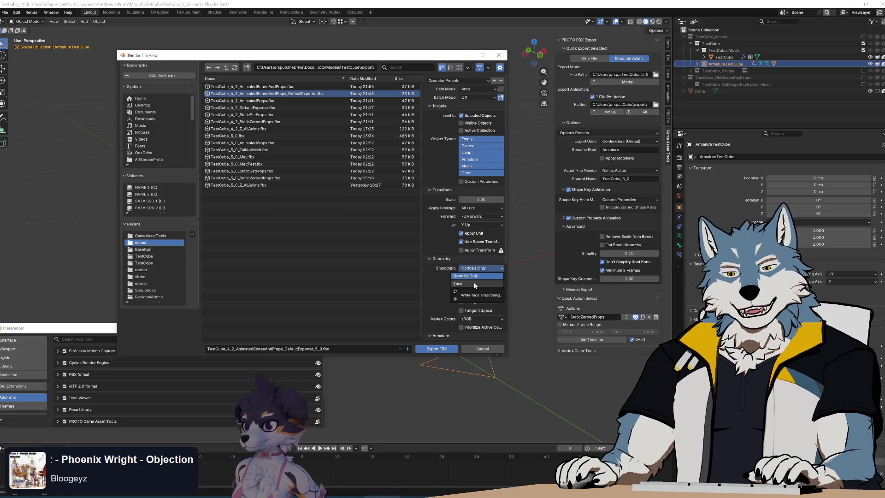
left_click(475, 284)
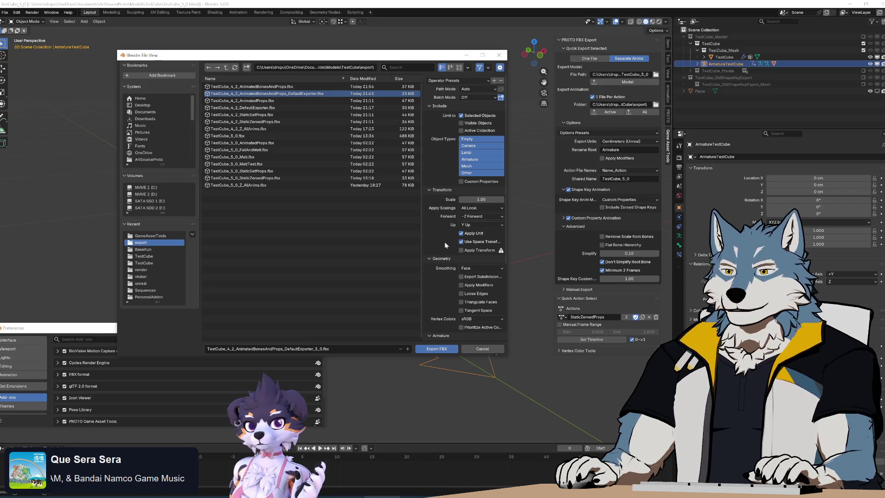
left_click(435, 349)
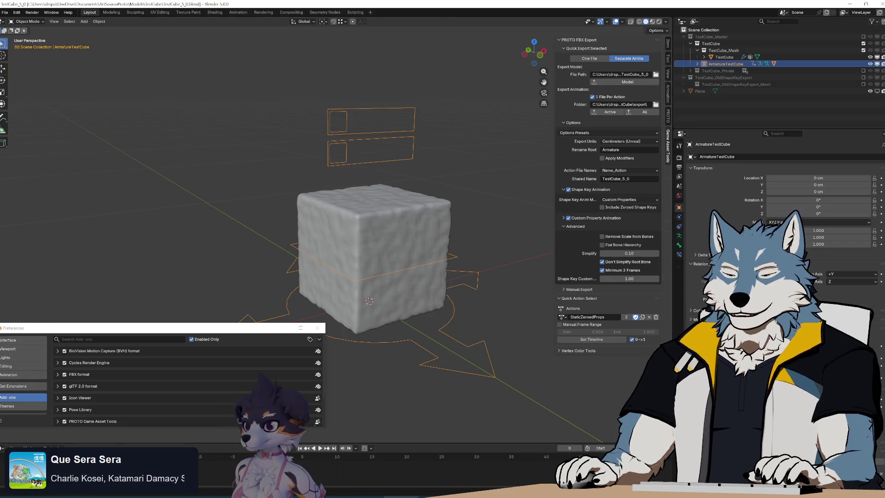
View the animation clip in Unity, then bring up File Explorer on the GameAssetTools folder
key("alt+Tab")
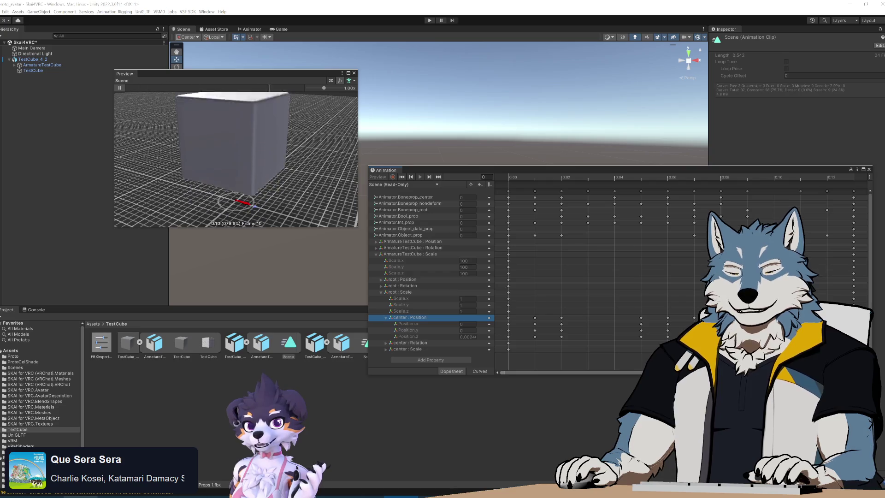
key("alt+Tab")
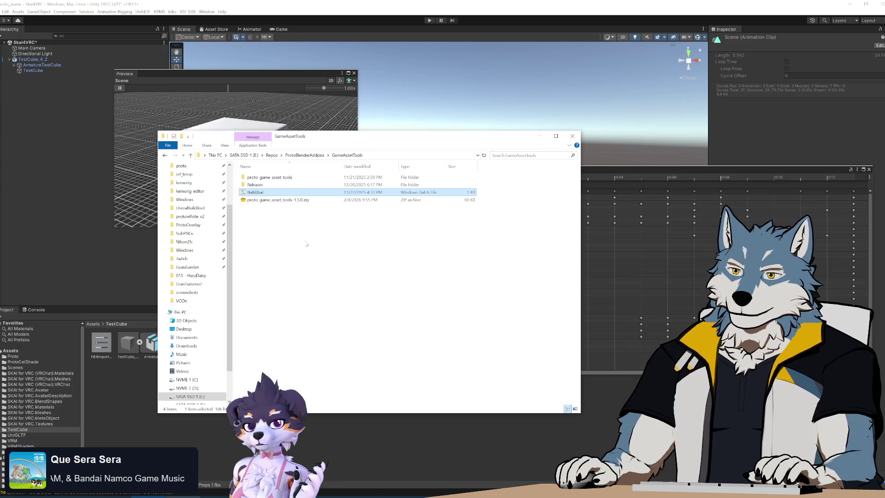
Open the proto game asset tools export folder and select the DefaultExporter_5_0 FBX file
left_click(271, 178)
double_click(270, 179)
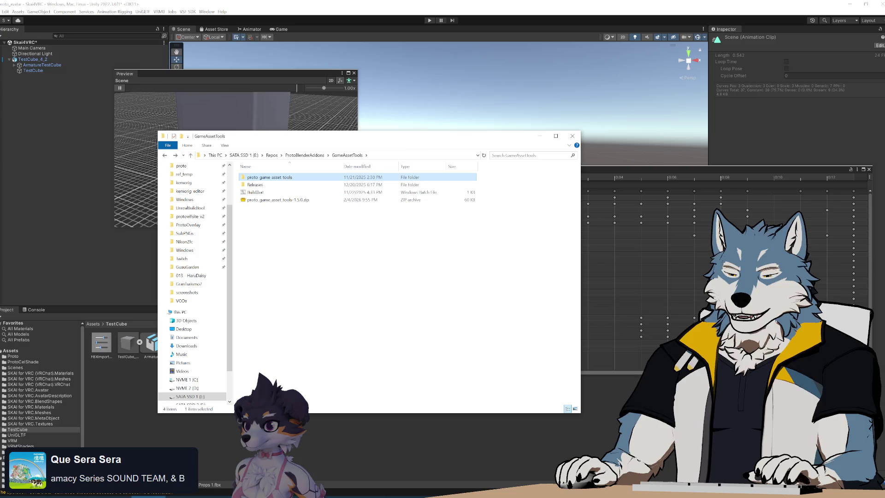
key("alt+Tab")
left_click_drag(538, 157, 573, 171)
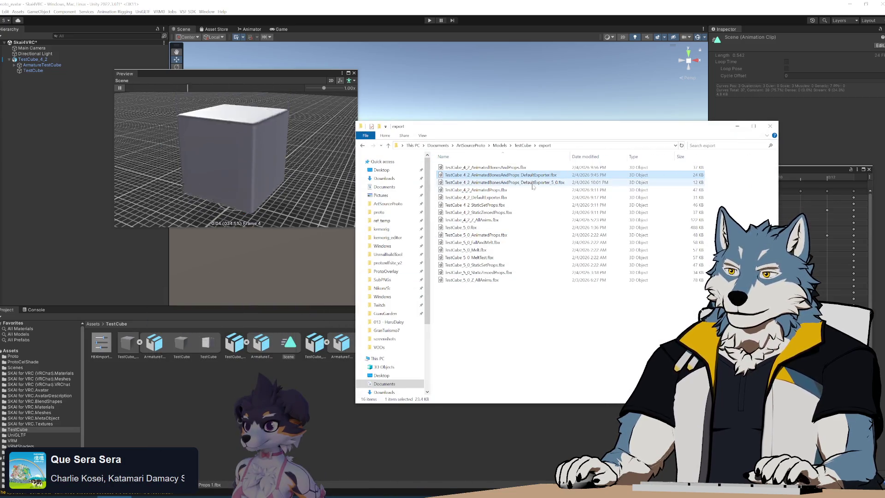
left_click(503, 182)
In Unity, rearrange the Animation and Preview windows
key("alt+Tab")
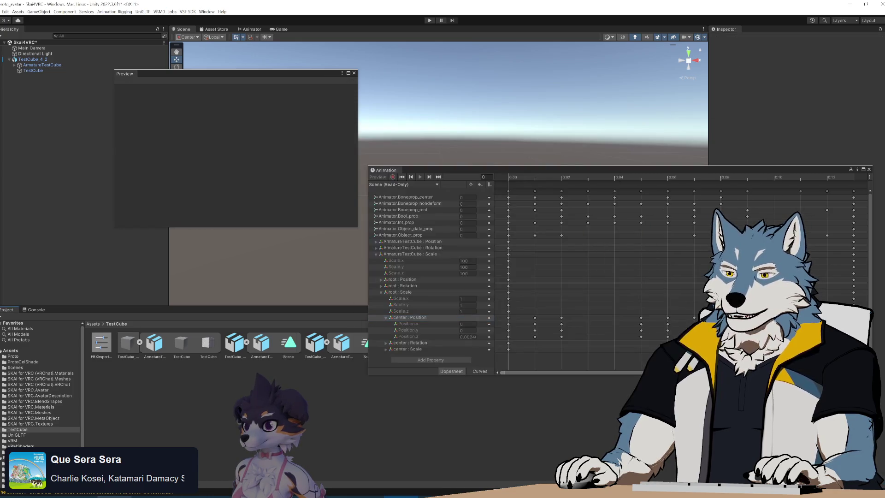
mouse_move(663, 171)
left_mouse_down()
mouse_move(654, 154)
mouse_move(464, 101)
left_mouse_up()
left_click_drag(269, 73, 214, 65)
left_click_drag(171, 227, 317, 239)
left_click(431, 328)
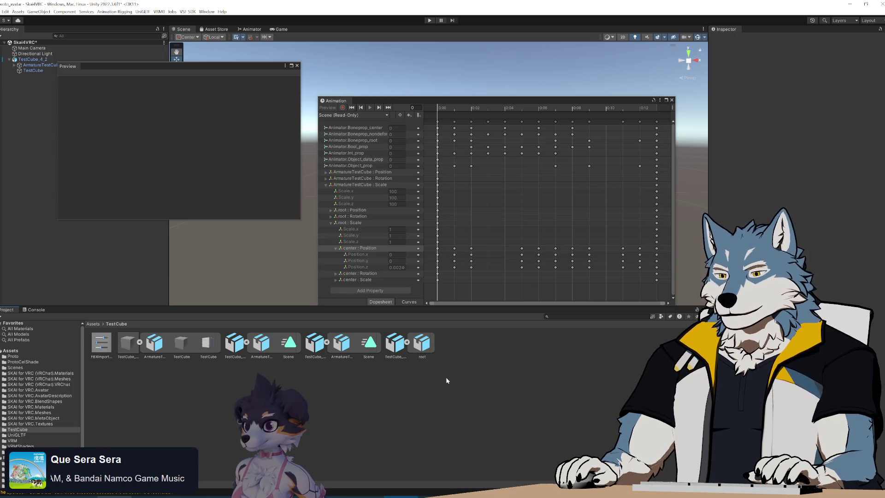
Delete the DefaultExporter_5_0 FBX asset from the Project window and return to Blender
left_click(395, 343)
key("Delete")
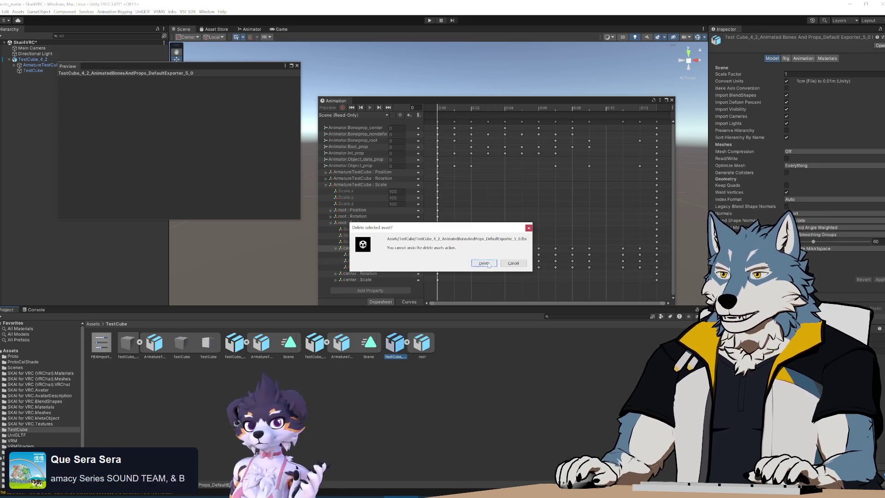
key("Return")
key("alt+Tab")
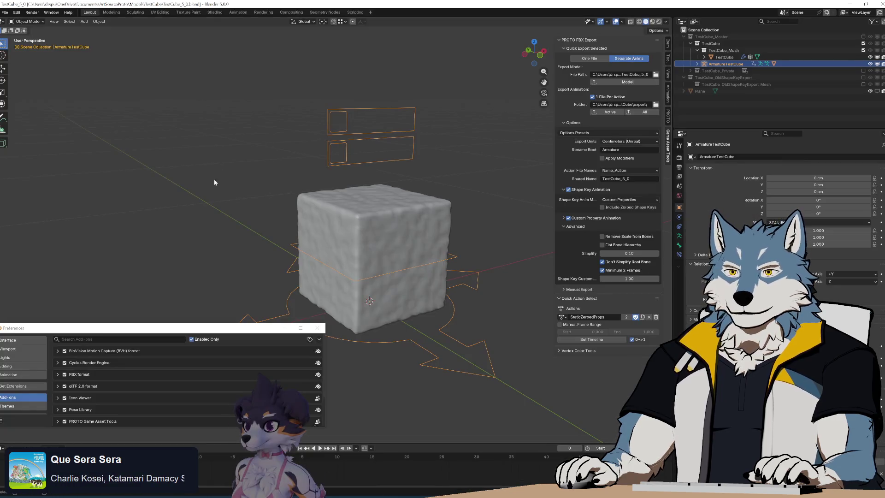
left_click(4, 12)
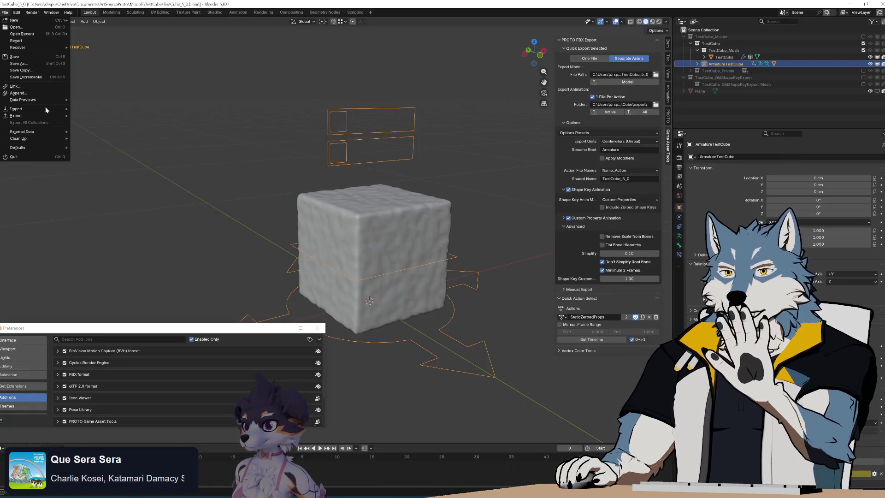
Open the default FBX exporter and enable Key All Bones under Animation
mouse_move(46, 116)
left_click(128, 170)
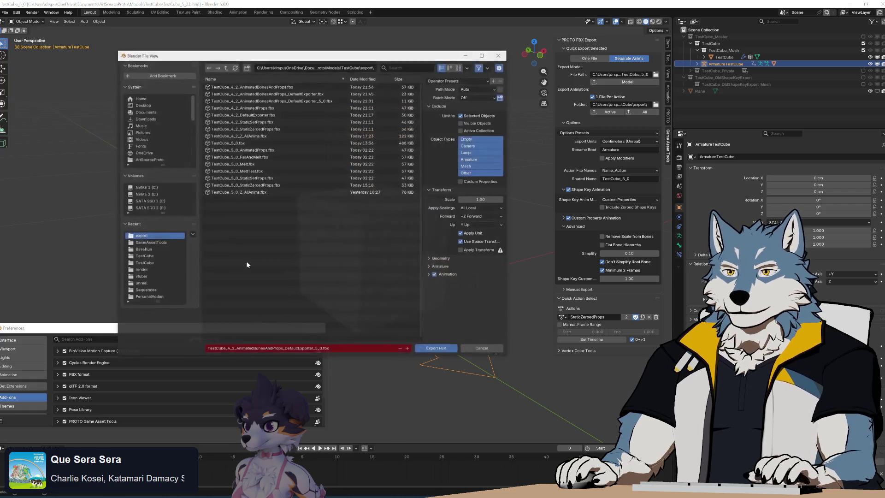
left_click(429, 274)
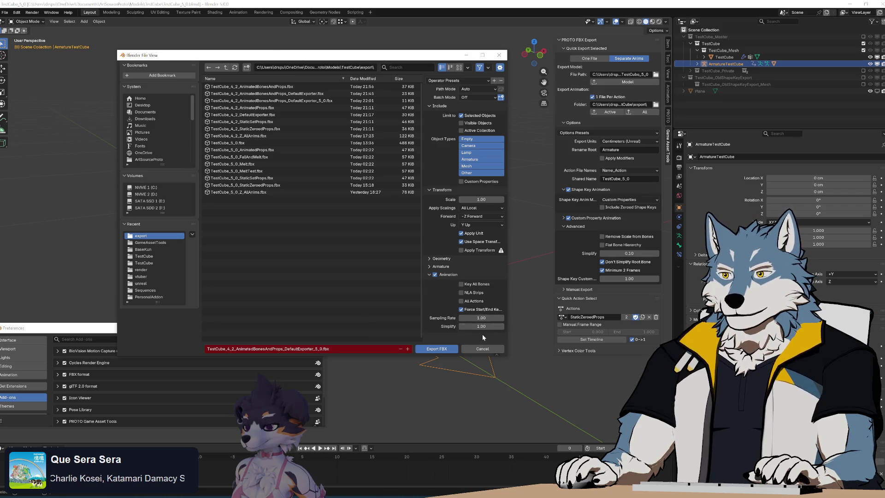
left_click(482, 285)
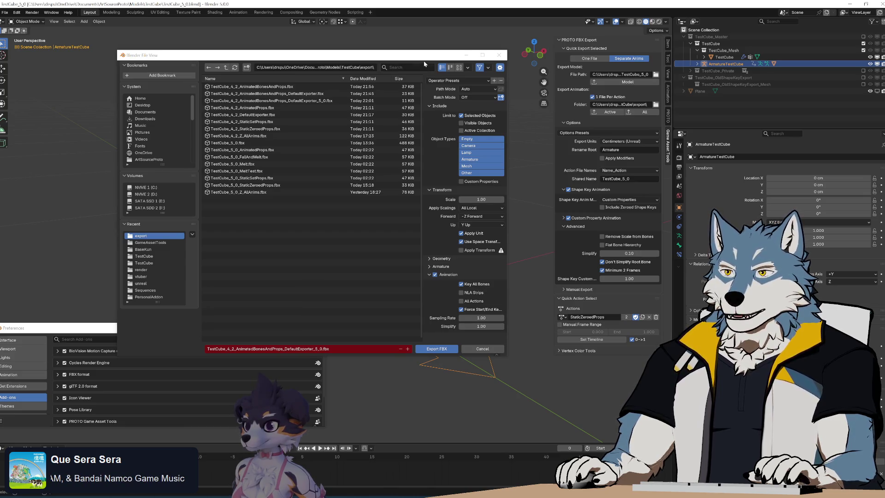
Make FallAndMelt the active action fitted to the timeline, then overwrite the DefaultExporter_5_0 FBX
left_click(563, 317)
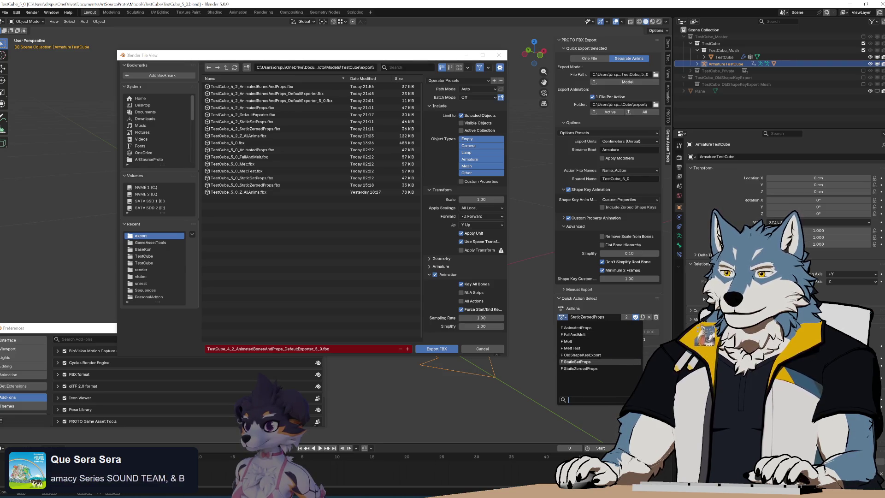
left_click(576, 335)
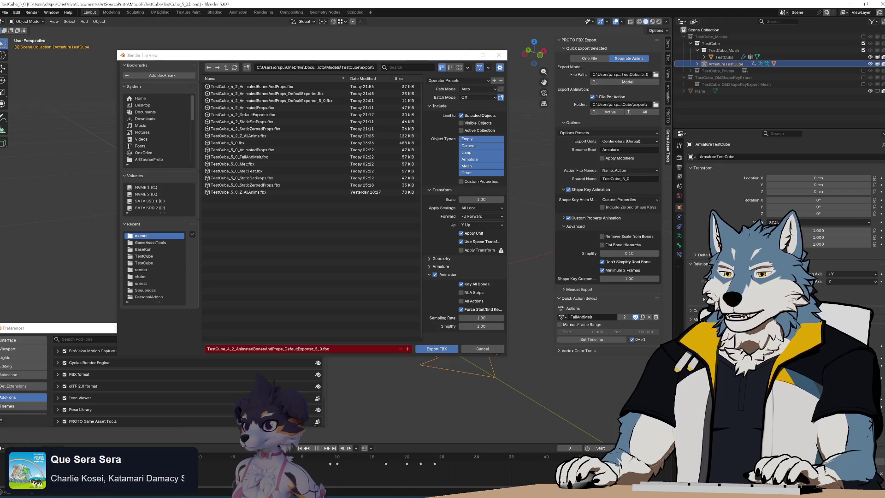
left_click(589, 344)
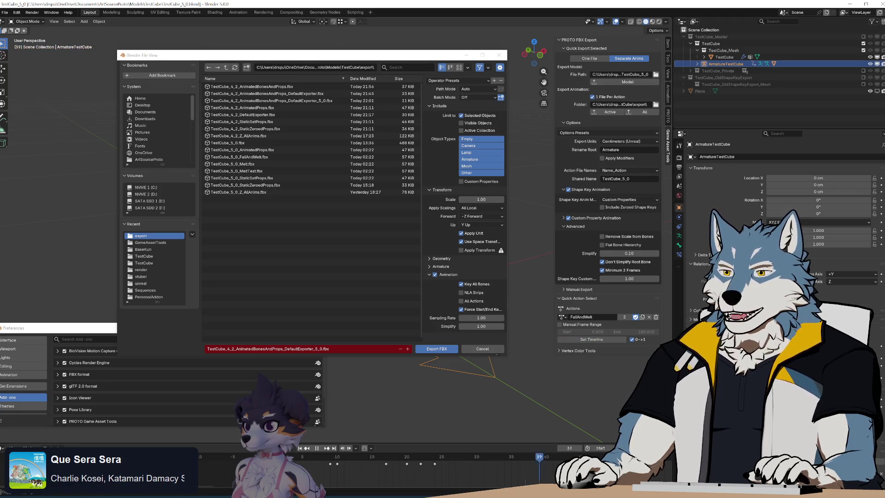
left_click(317, 449)
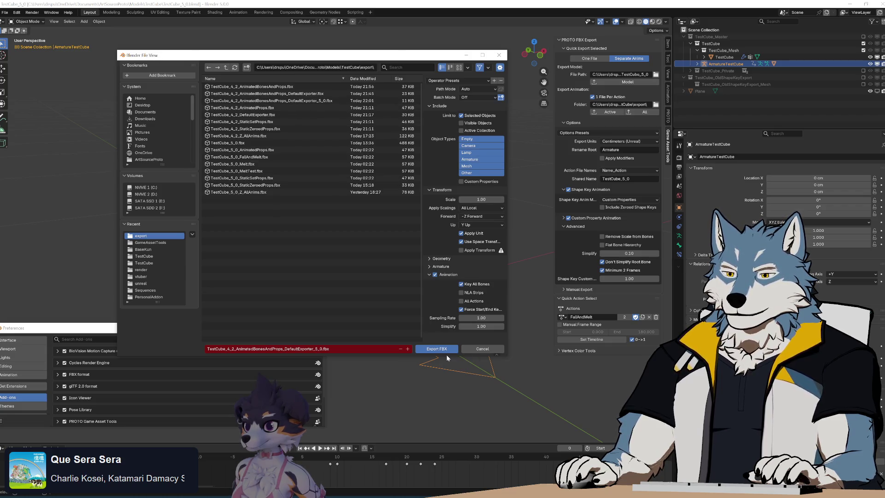
left_click(322, 102)
left_click(435, 349)
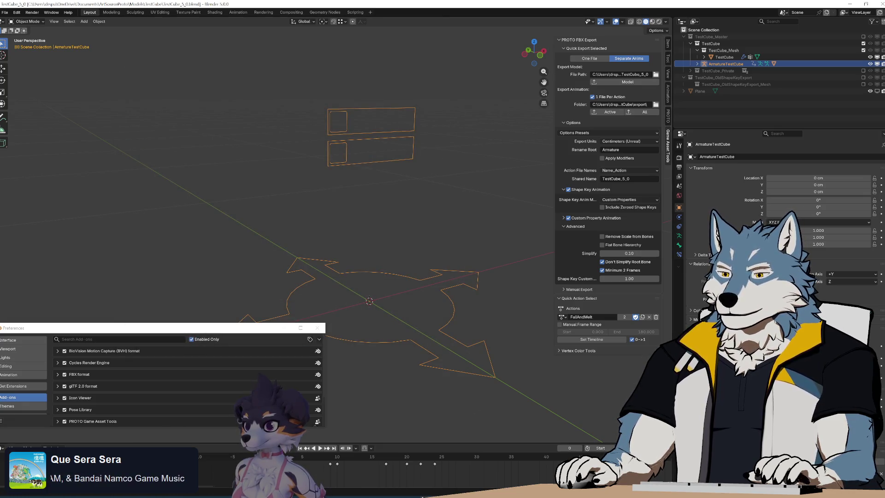
Drag the exported FBX from the export folder into Unity's TestCube assets
key("alt+Tab")
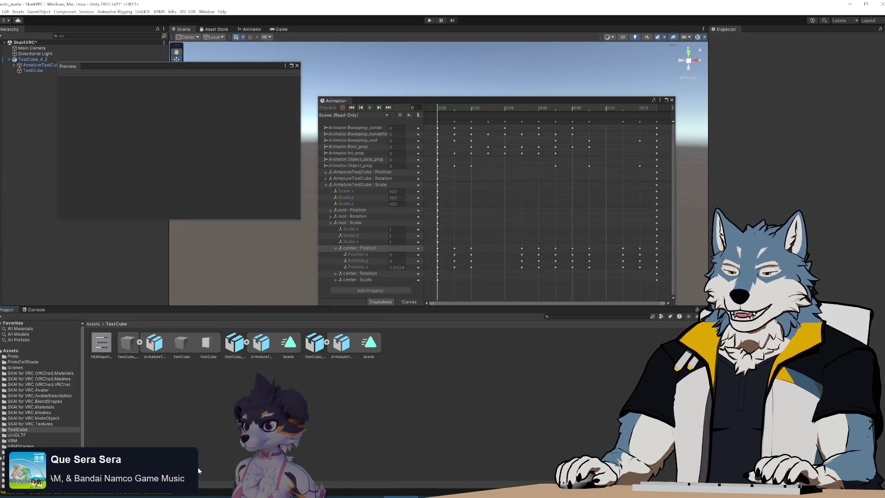
key("alt+Tab")
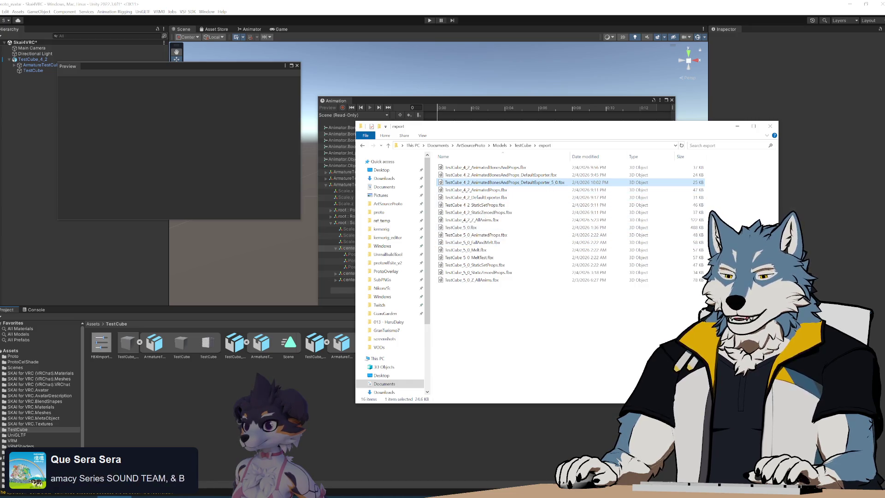
left_click_drag(507, 182, 222, 428)
Select the new Scene clip, scrub frames 0 to 30 and play it in the Preview
left_click(450, 345)
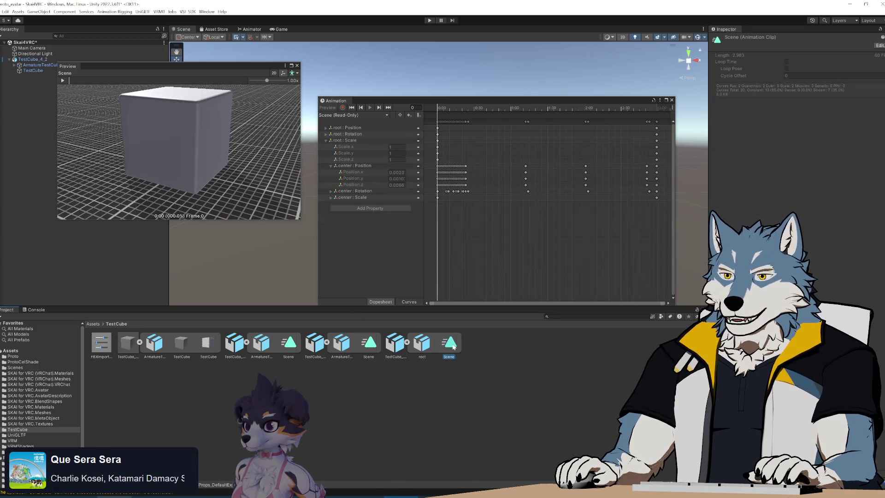
mouse_move(443, 109)
left_mouse_down()
mouse_move(561, 117)
mouse_move(439, 134)
left_mouse_up()
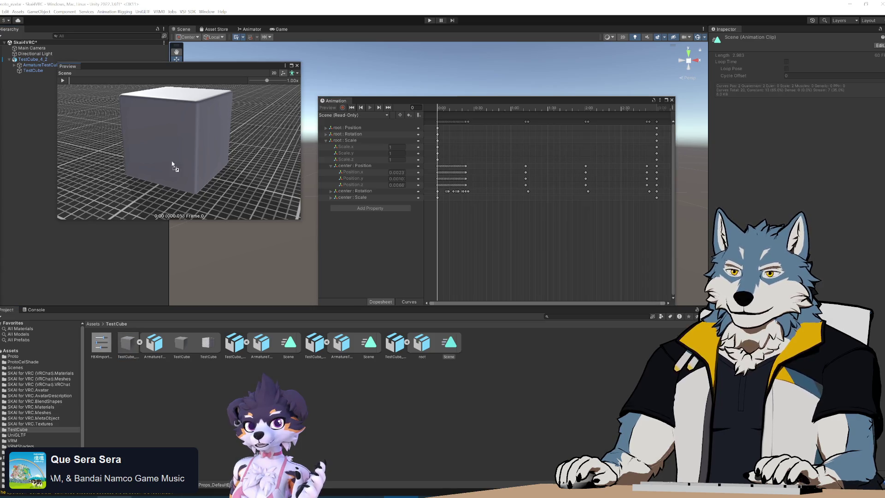
scroll(177, 167, "up", 3)
left_click(63, 82)
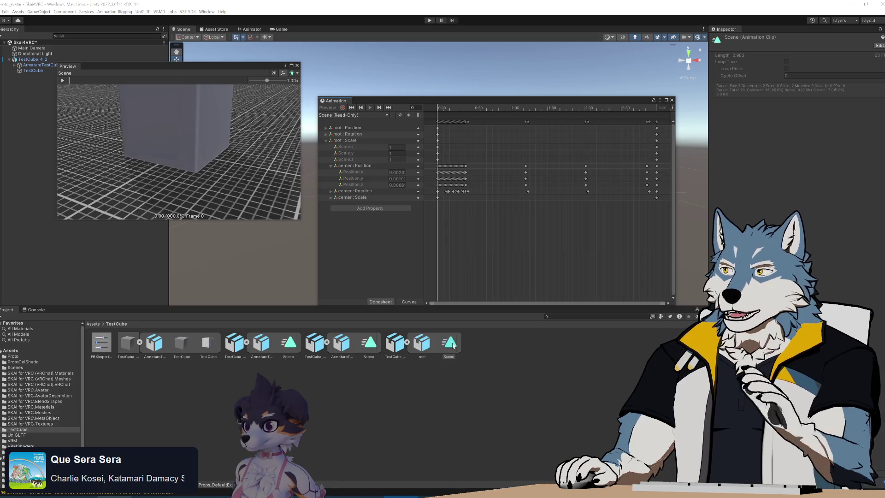
left_click(64, 80)
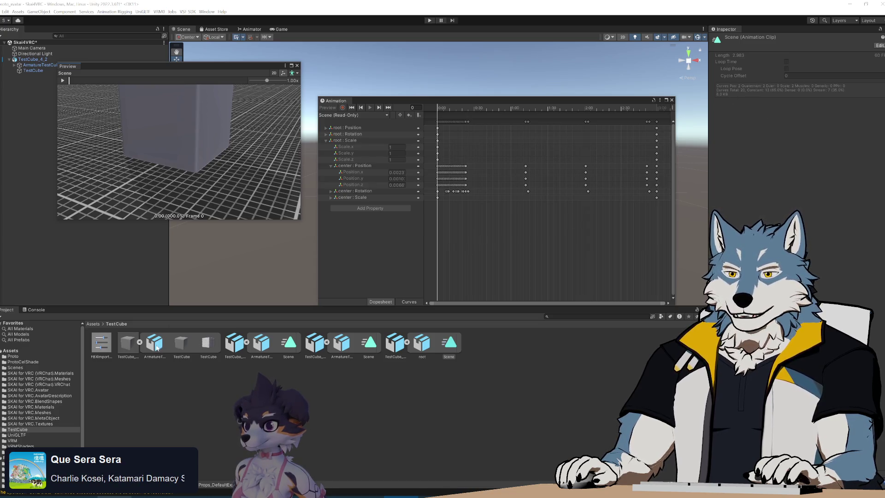
left_click(184, 347)
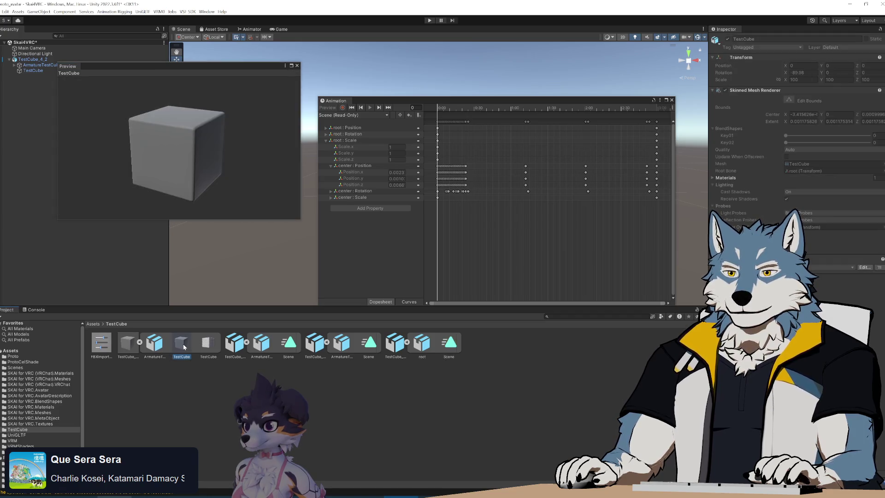
left_click(208, 347)
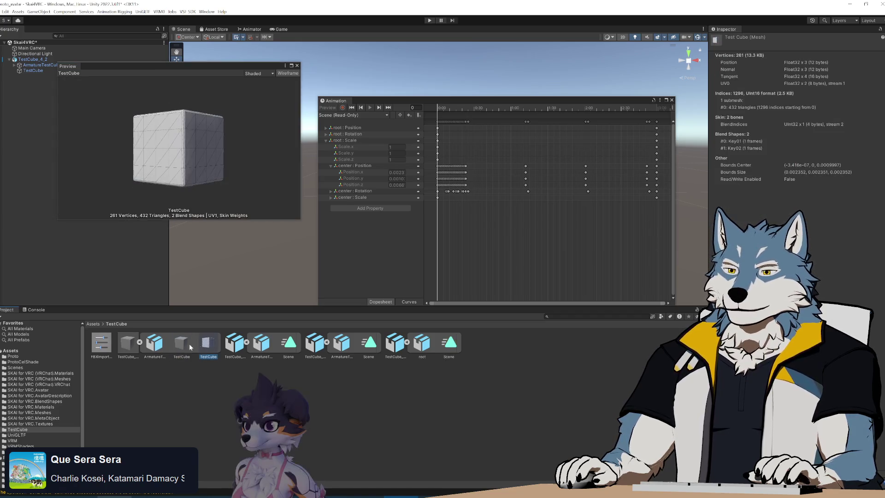
left_click(180, 347)
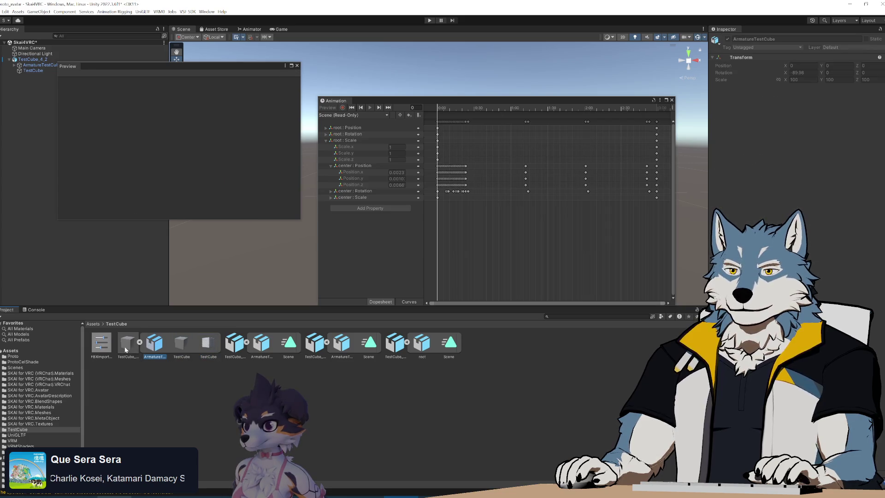
left_click(189, 346)
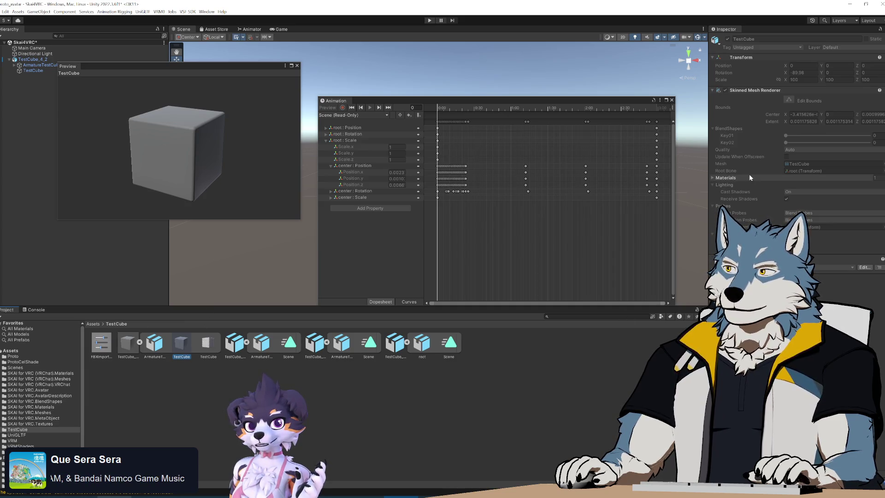
left_click(450, 347)
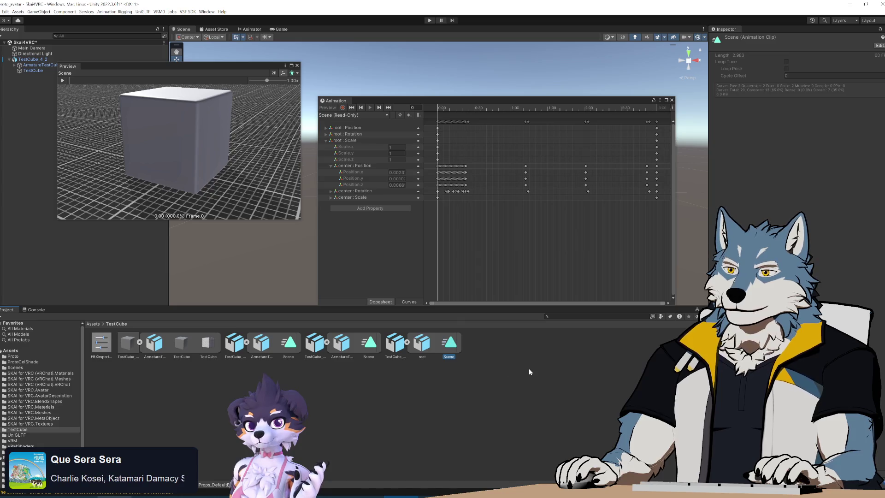
left_click(423, 345)
key("Left")
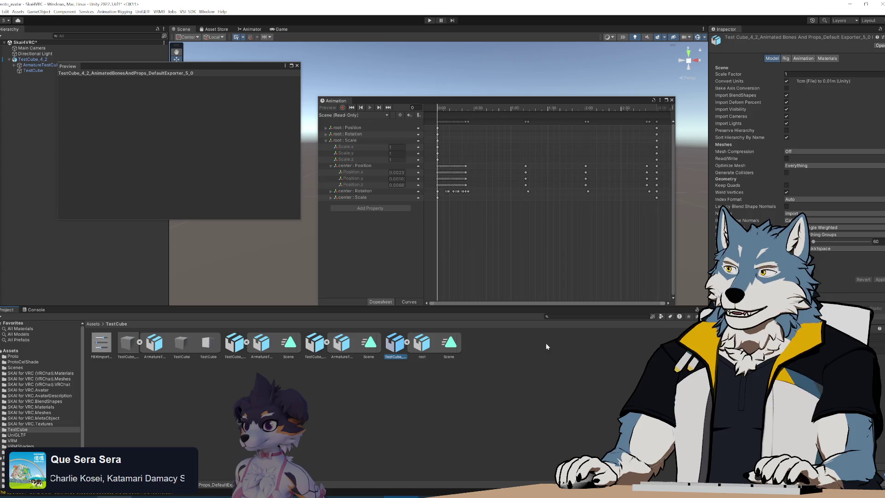
left_click(787, 137)
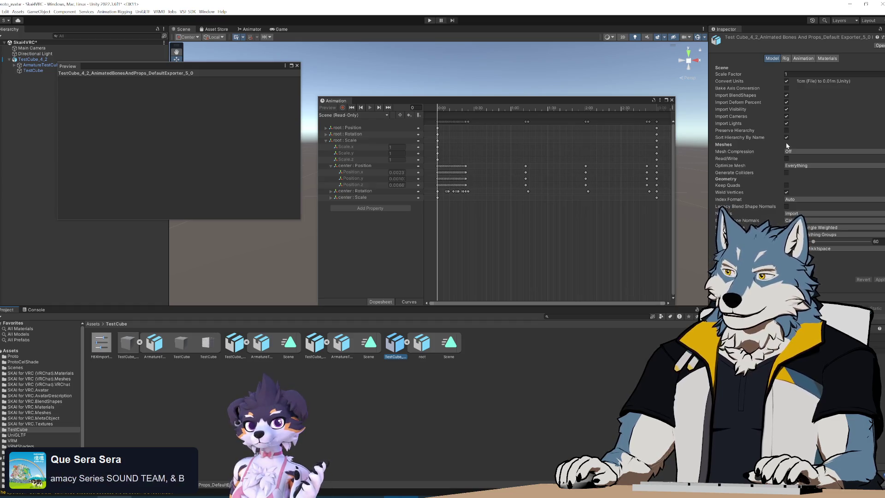
left_click(787, 130)
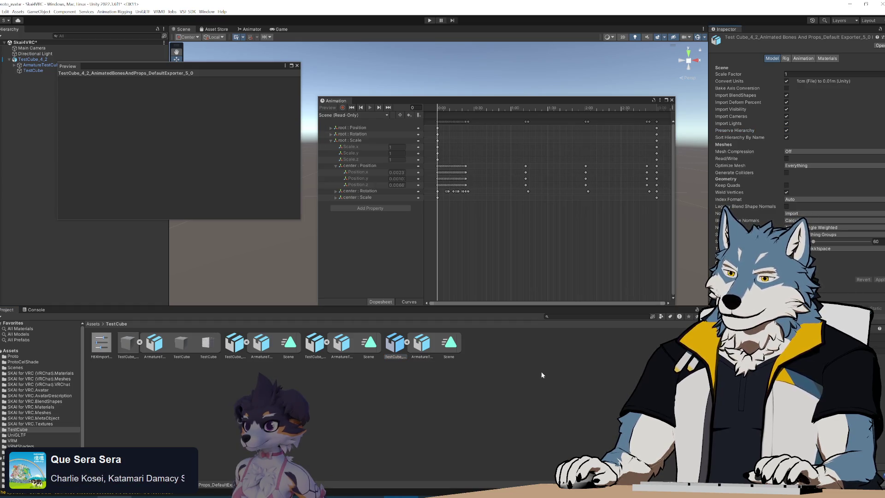
left_click(449, 347)
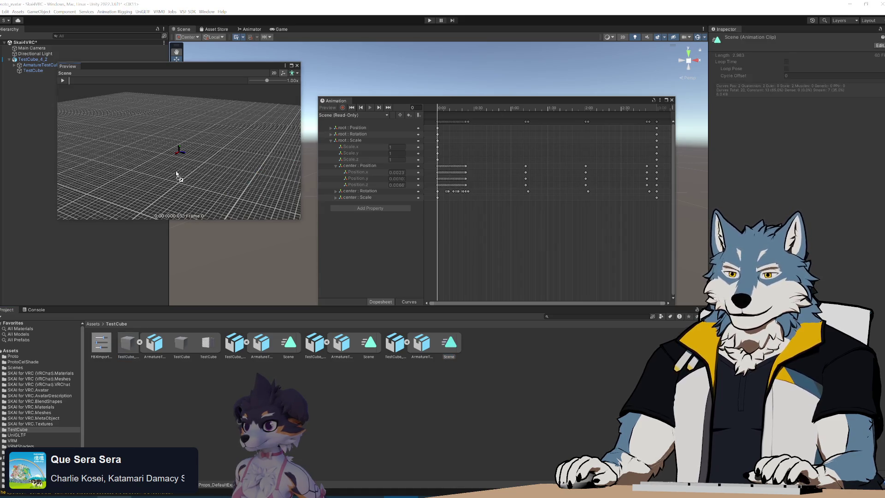
left_click_drag(169, 189, 157, 145)
left_click(64, 81)
scroll(207, 183, "down", 5)
left_click_drag(210, 67, 315, 148)
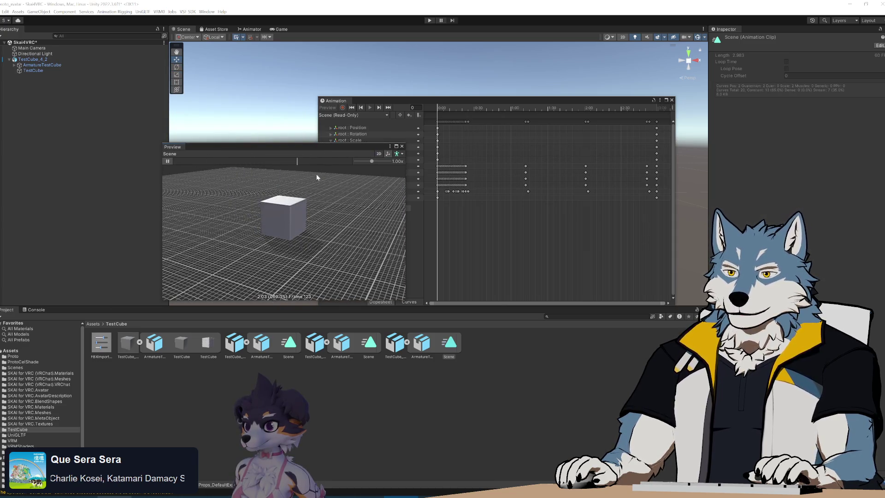
mouse_move(234, 162)
left_mouse_down()
mouse_move(164, 162)
mouse_move(221, 162)
left_mouse_up()
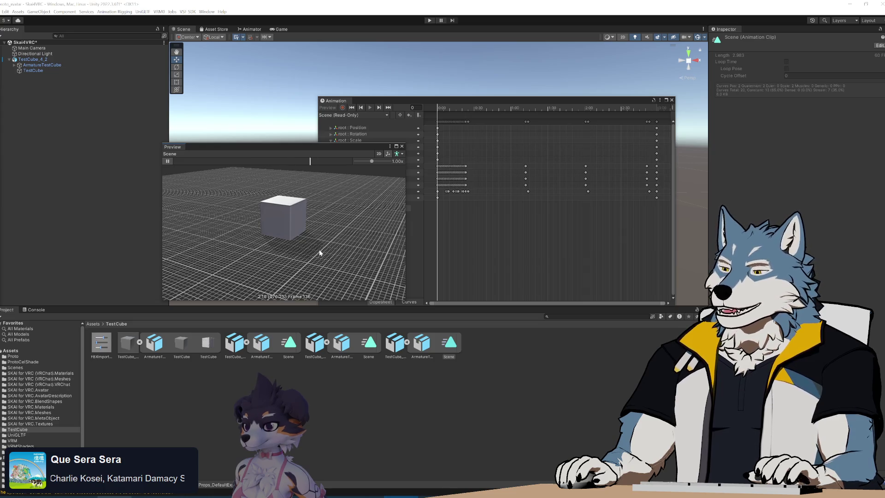
Toggle between the first and middle Scene clips to compare curves, ending on the first
left_click(371, 344)
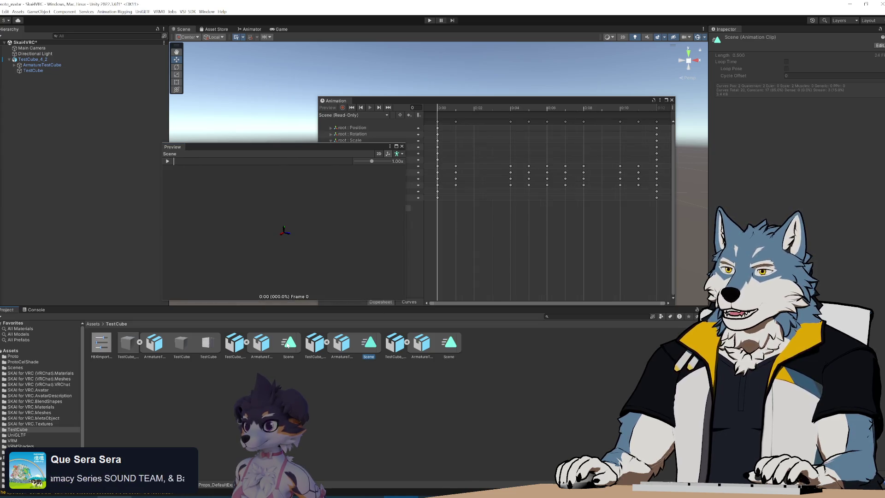
left_click_drag(335, 146, 230, 121)
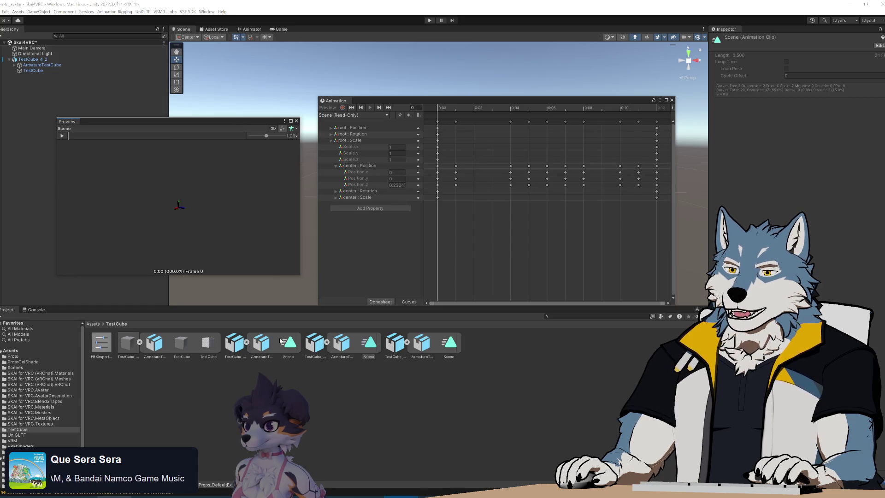
left_click(284, 344)
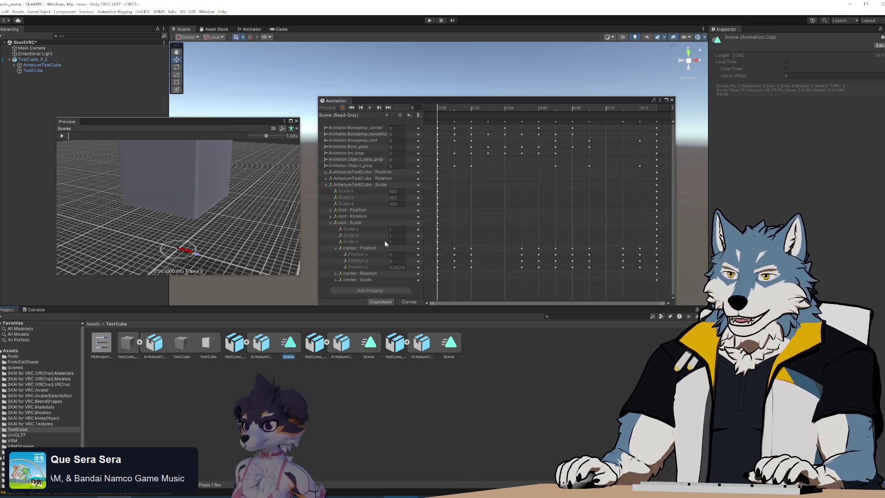
left_click(369, 345)
left_click(289, 344)
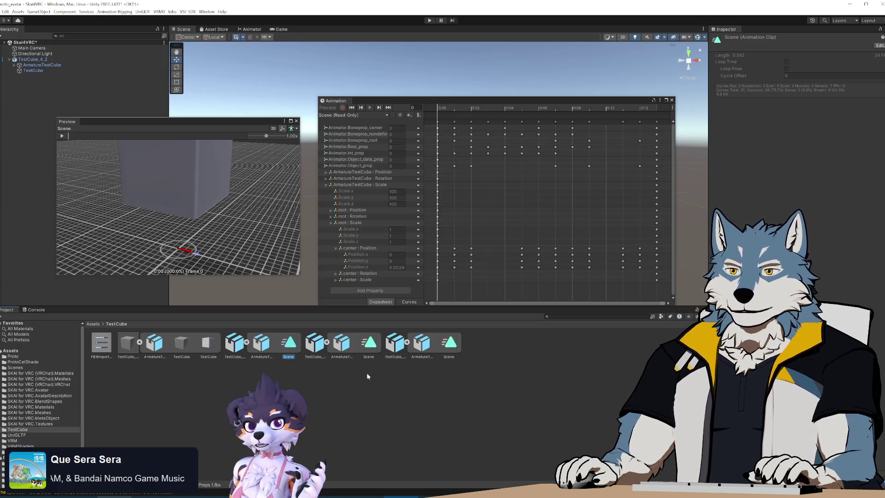
left_click(370, 346)
left_click(289, 348)
left_click(362, 347)
left_click(289, 345)
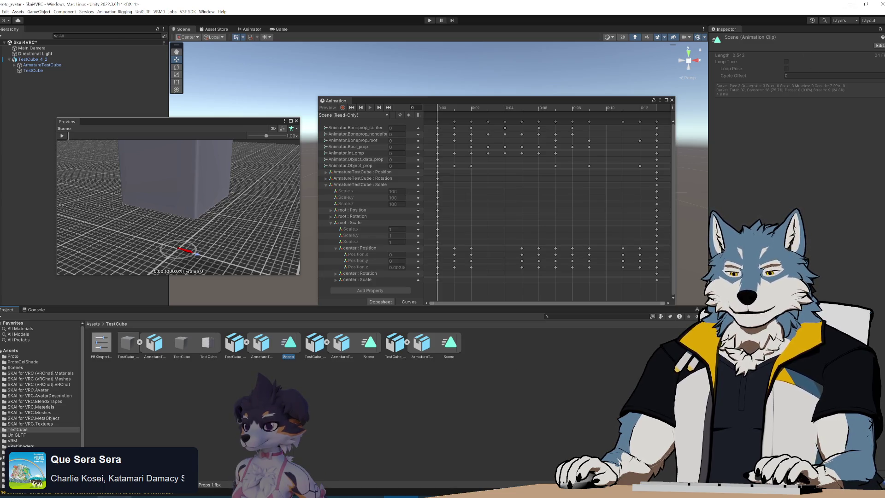
key("alt+Tab")
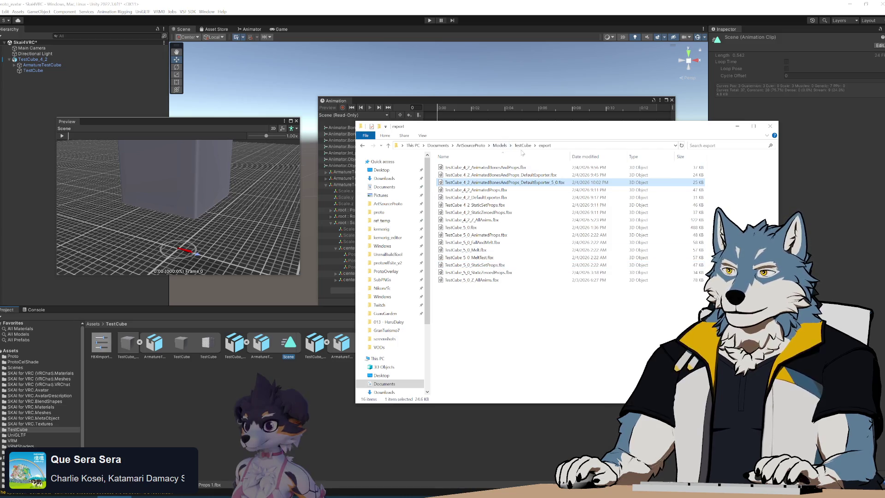
Browse up to the TestCube folder and open TestCube_5_0.blend
left_click(523, 145)
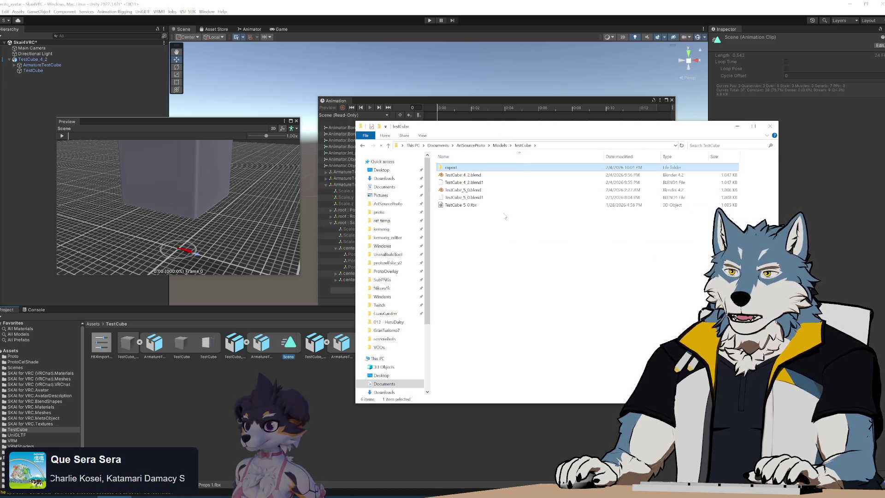
left_click(512, 189)
left_click(510, 295)
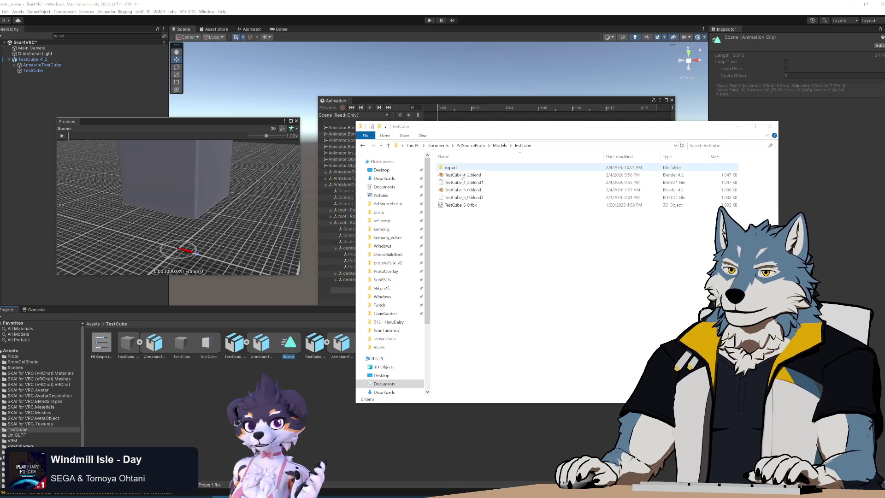
left_click(494, 253)
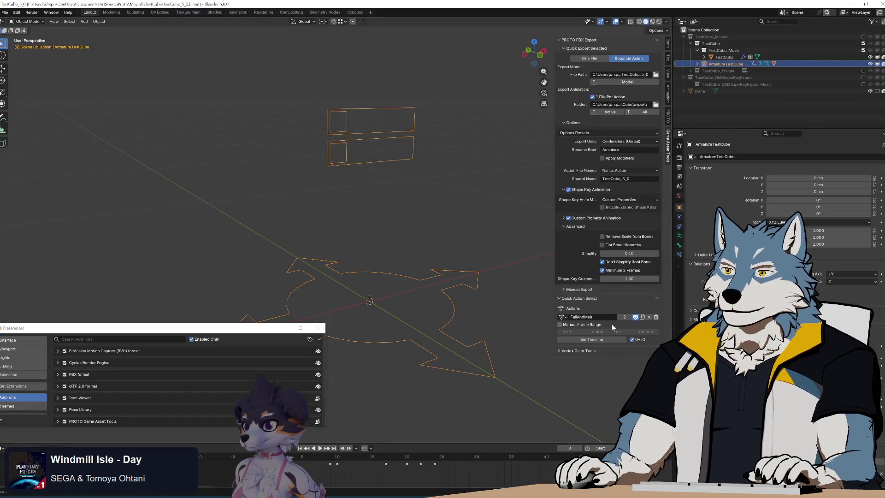
Make StaticZeroedProps the active action, then open the testCube export folder and select TestCube_5_0.fbx
left_click(564, 317)
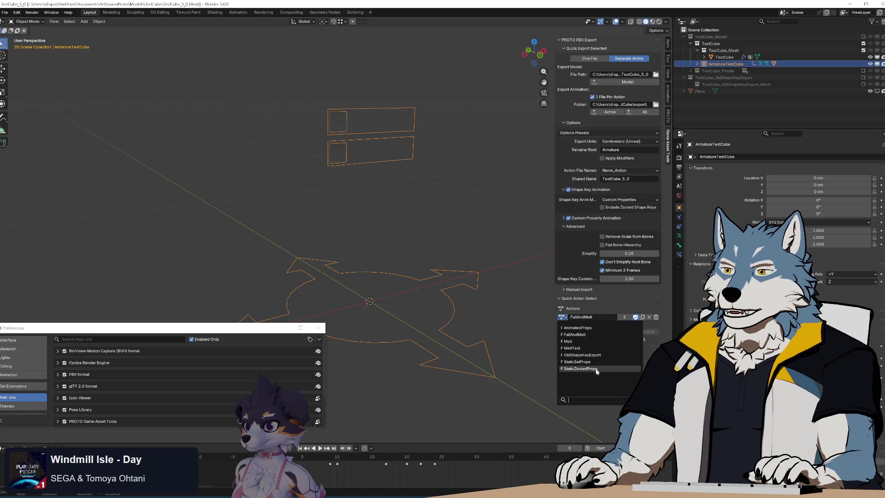
left_click(579, 368)
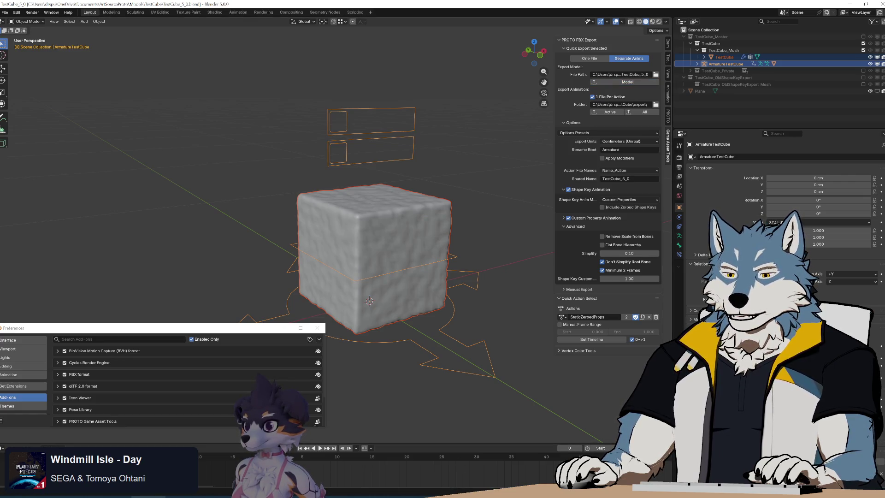
left_click(114, 497)
double_click(451, 168)
left_click(486, 228)
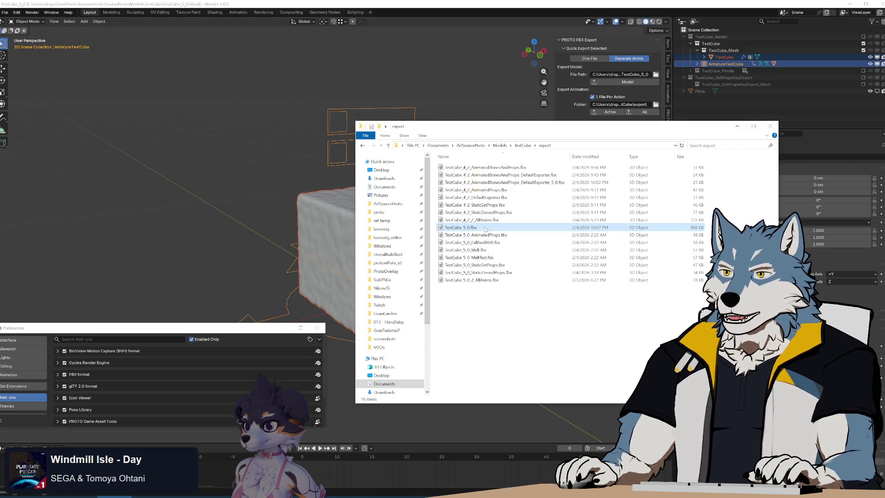
Select DefaultExporter_5_0 fbx alongside TestCube_5_0.fbx, then clear the file selection
left_click(540, 184, "ctrl")
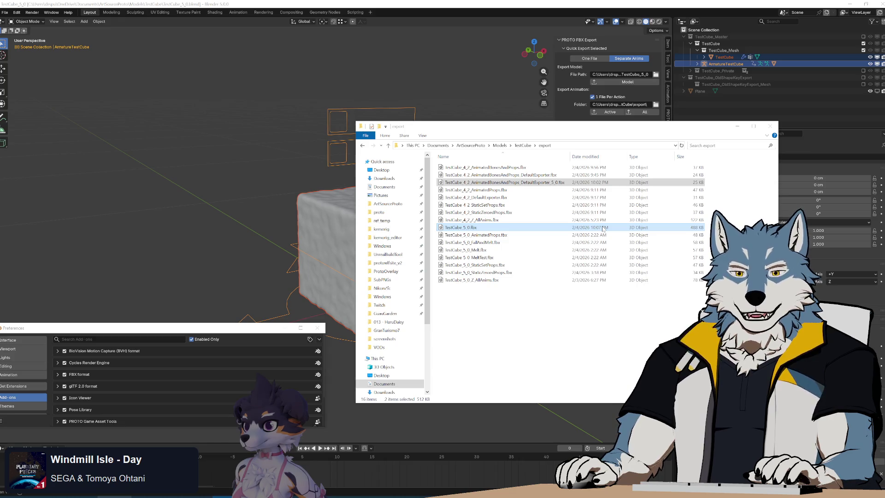
left_click(468, 322)
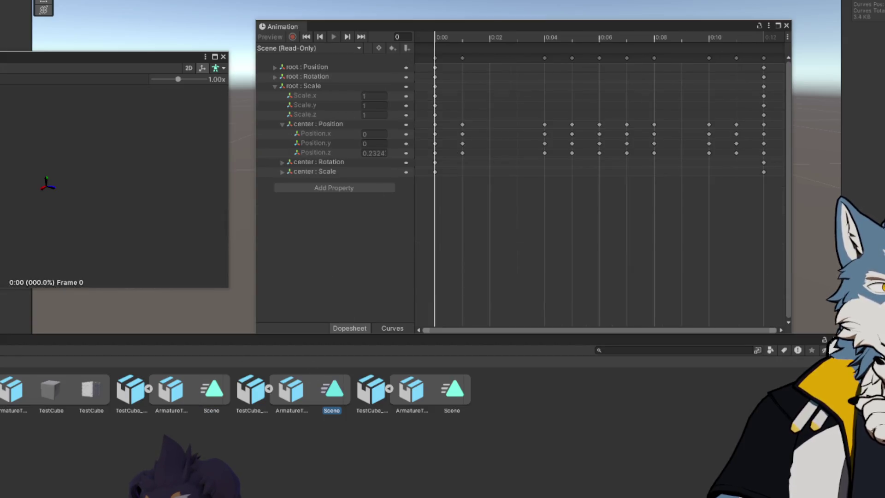
Compare the Scene clips and both TestCube models' unit conversions (1cm→0.01m vs 1m→1m) in Unity's Inspector
left_click(219, 392)
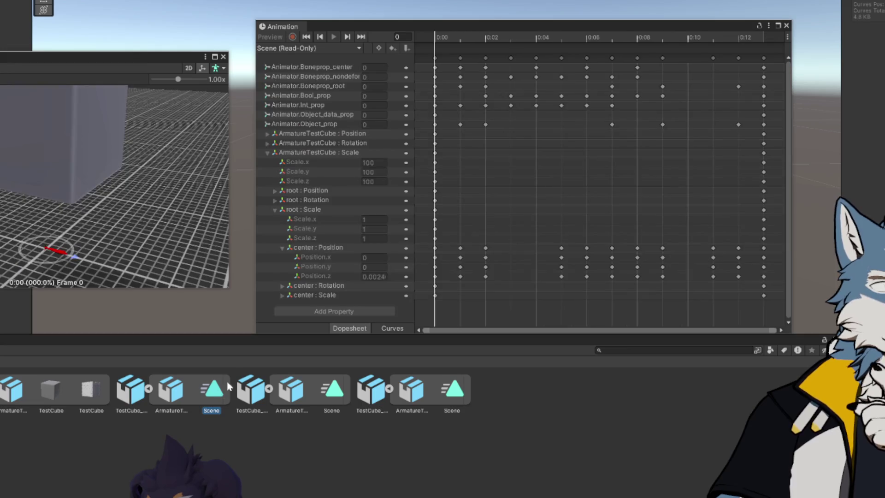
left_click(332, 390)
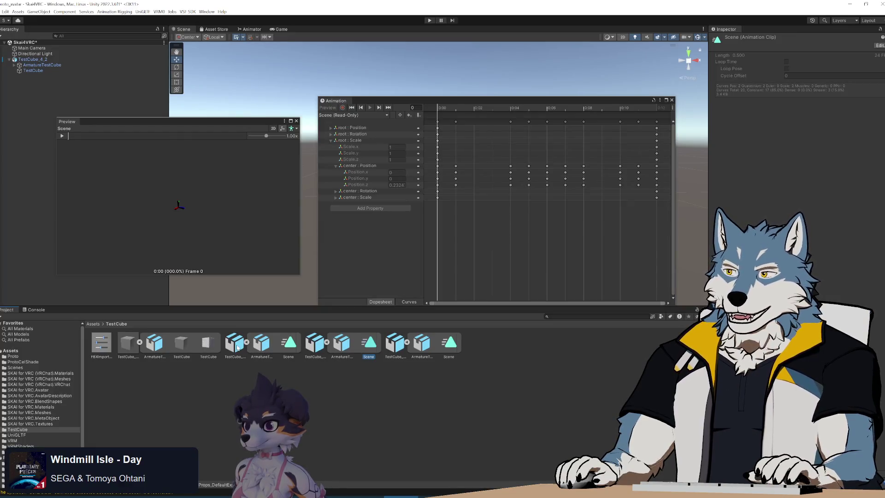
left_click(290, 350)
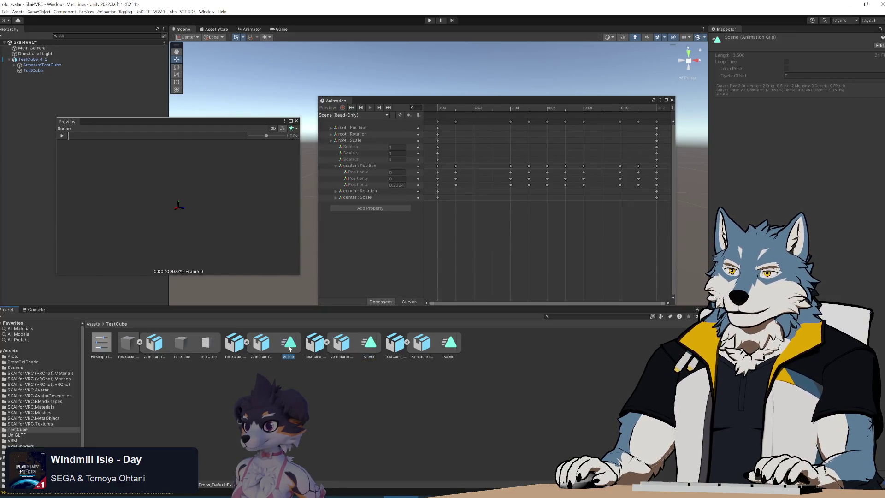
left_click(236, 349)
left_click(787, 131)
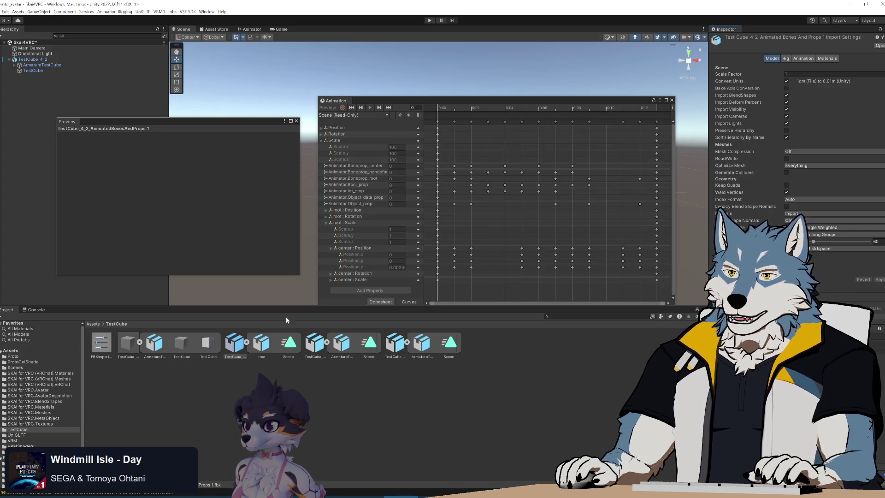
left_click(316, 346)
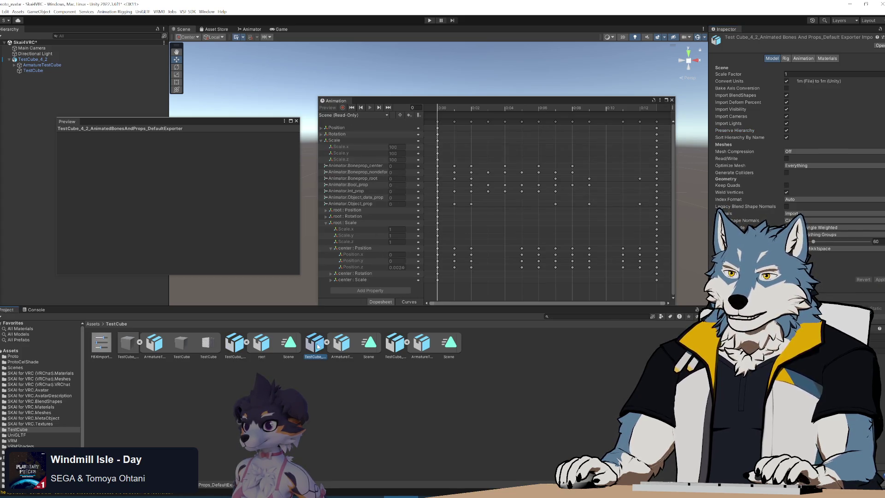
left_click(372, 346)
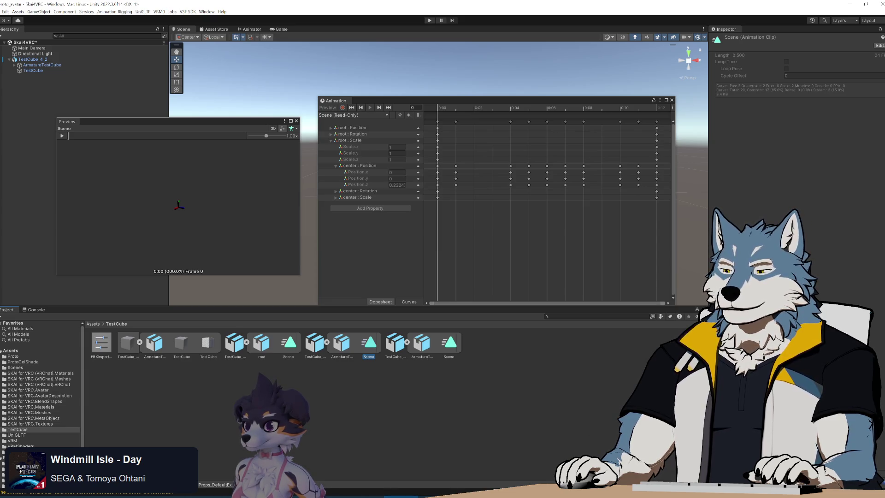
key("alt+Tab")
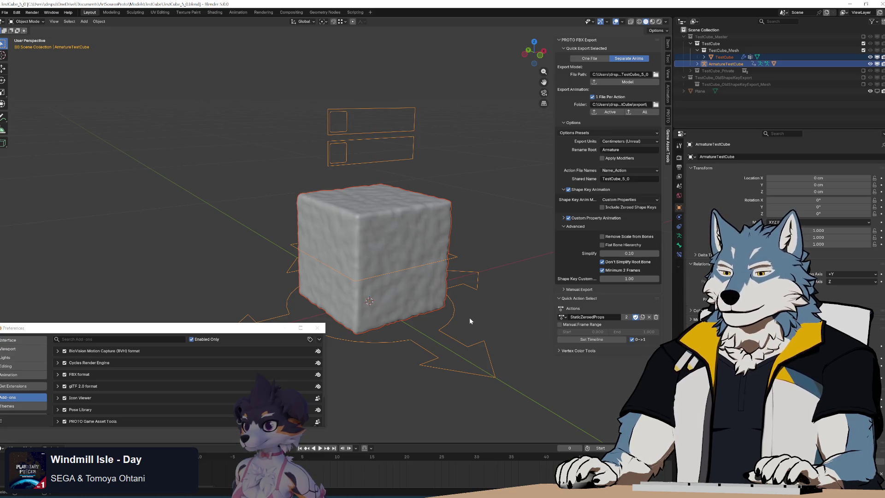
Close Blender 5.0 without saving and return to proto_export_fbx_bin.py in Notepad++
left_click(878, 3)
left_click(450, 264)
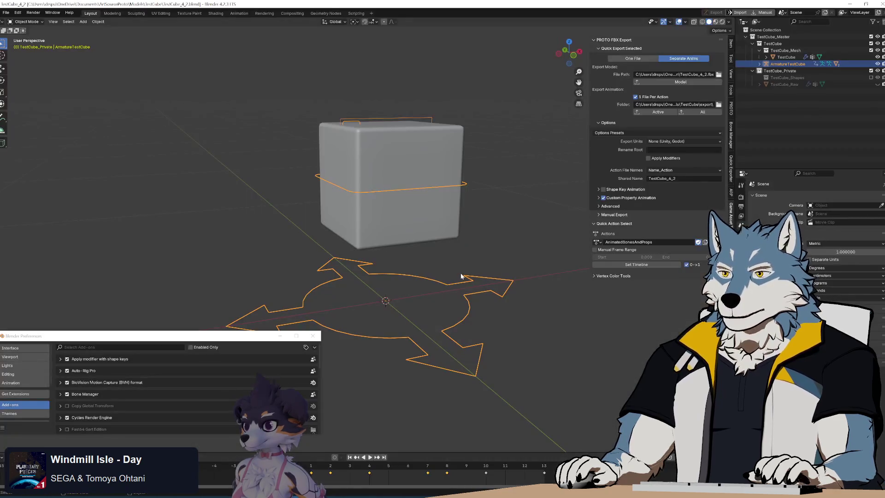
key("alt+Tab")
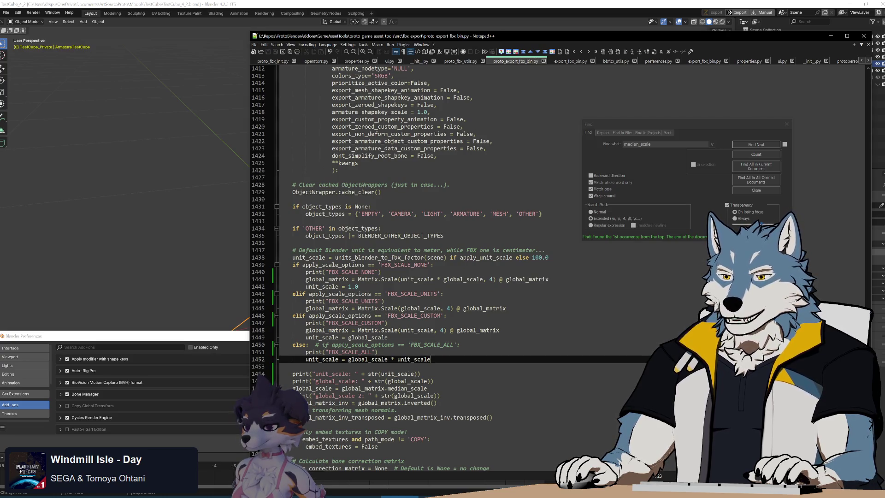
Highlight the median_scale, global_matrix and unit_scale occurrences and select the unit_scale = 1.0 statement
double_click(363, 389)
double_click(407, 389)
double_click(369, 389)
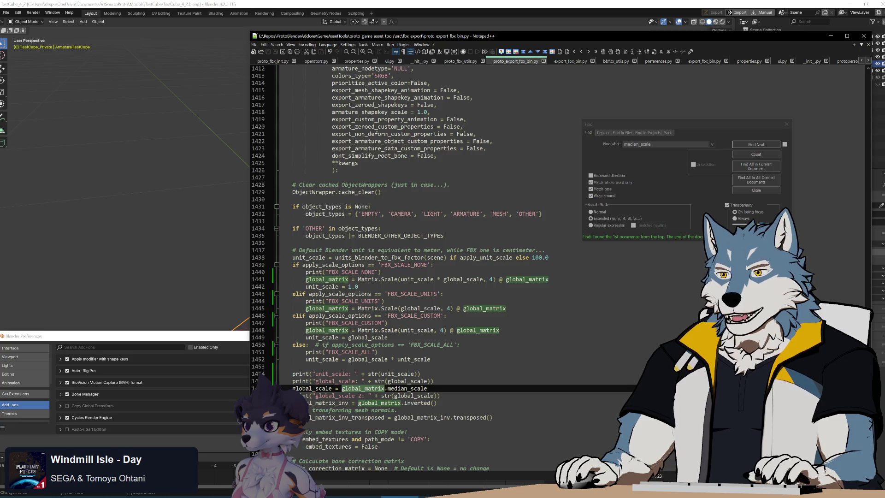
double_click(417, 279)
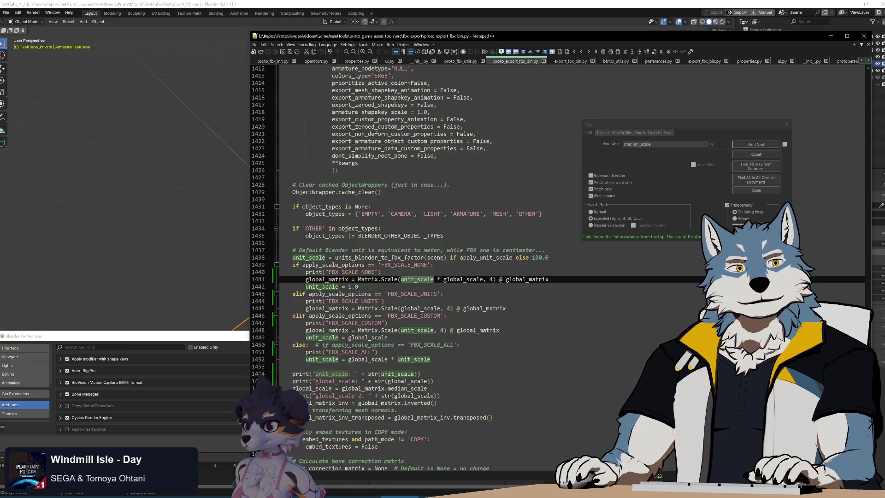
left_click(358, 287)
key("shift+Home")
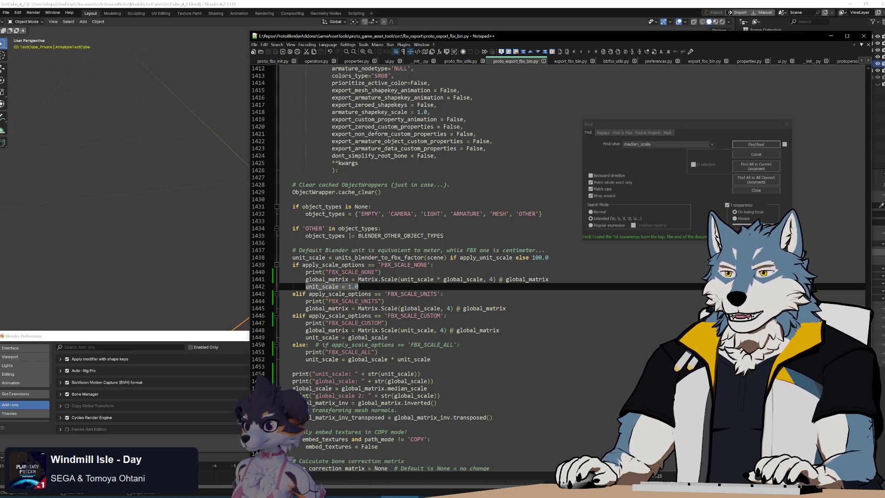
Relabel the unit_scale print as 'unit_scale 2' and move it below the global_scale line
left_click(421, 373)
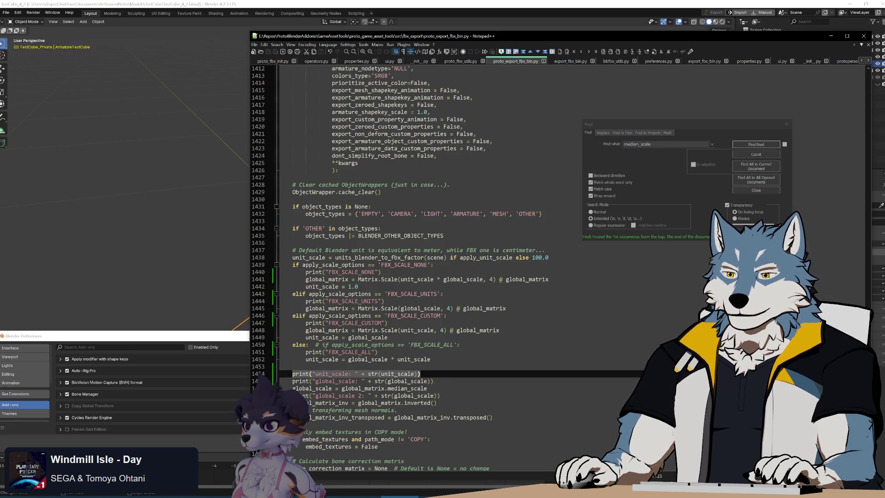
left_click(349, 373)
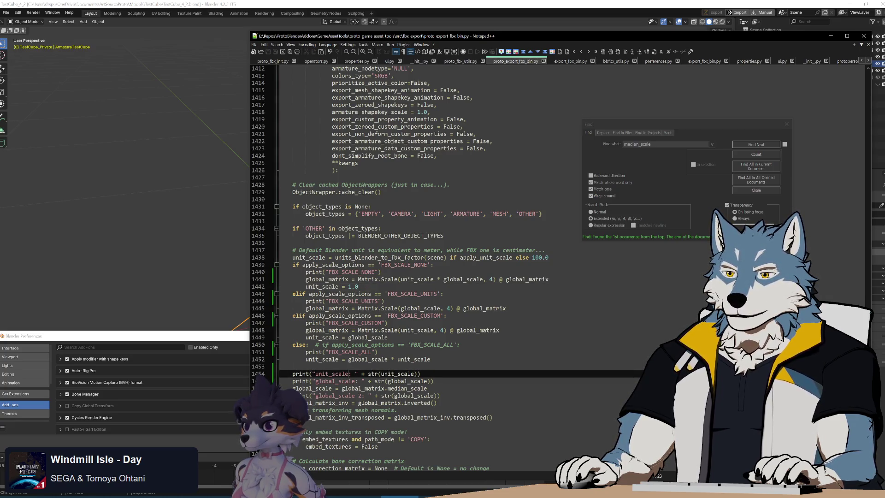
type("2")
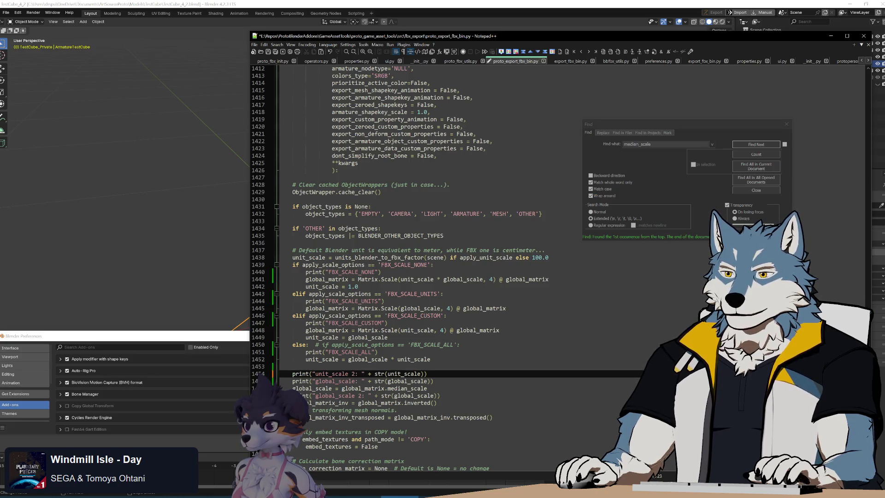
key("ctrl+shift+l")
key("Down")
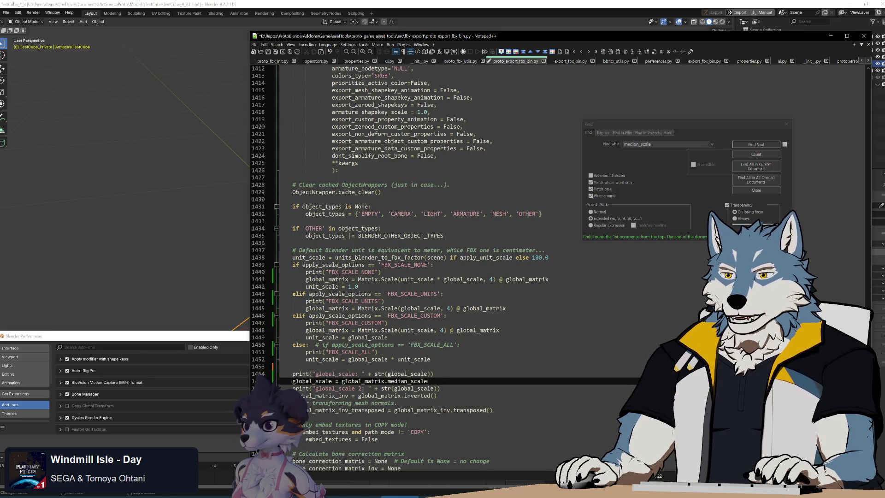
type("print(\"unit_scale 2: \" + str(unit_scale))")
key("shift+Up")
key("ctrl+c")
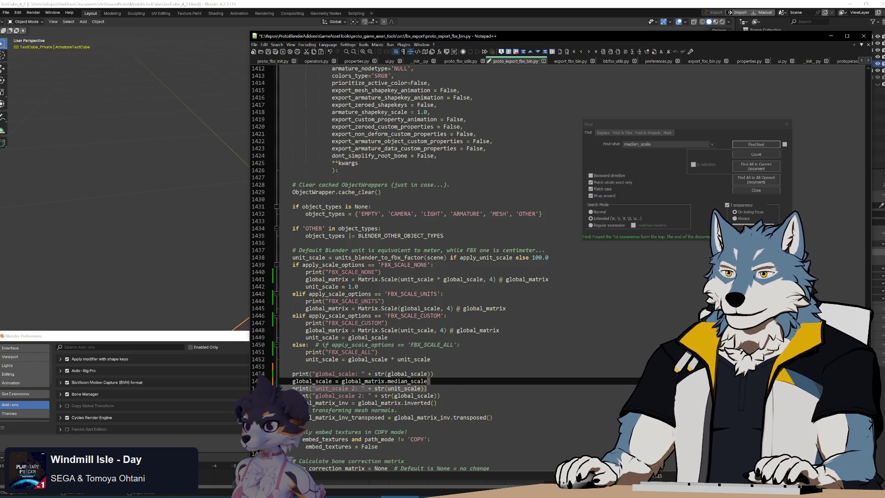
Paste a copy under print("FBX_SCALE_NONE"), relabel it unit_scale, and save the script
left_click(381, 273)
key("ctrl+v")
key("Home")
key("Tab")
key("BackSpace")
key("BackSpace")
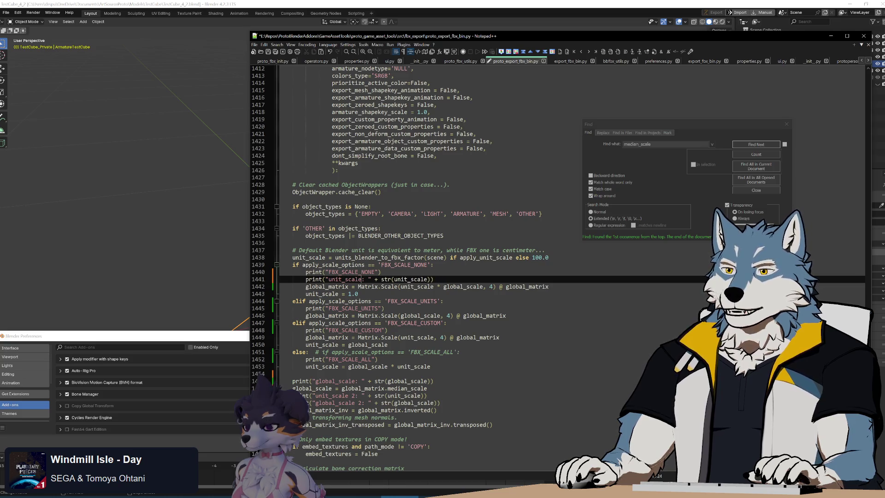
key("End")
key("ctrl+s")
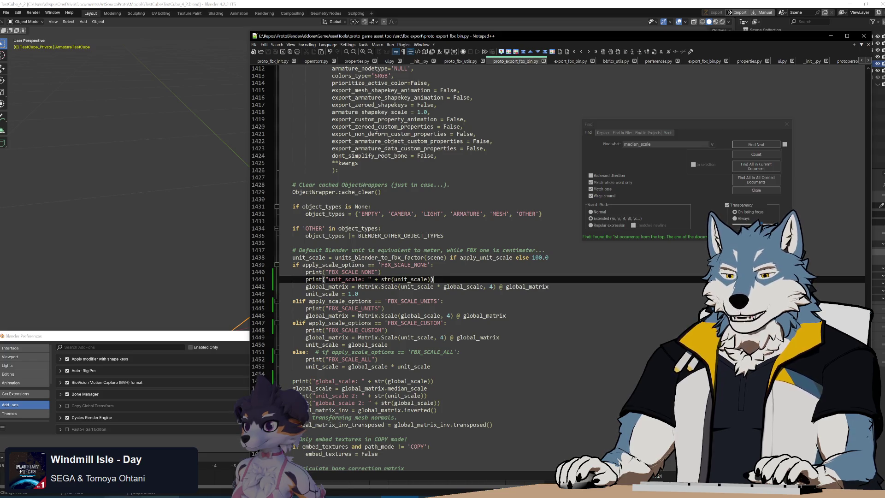
left_click(199, 476)
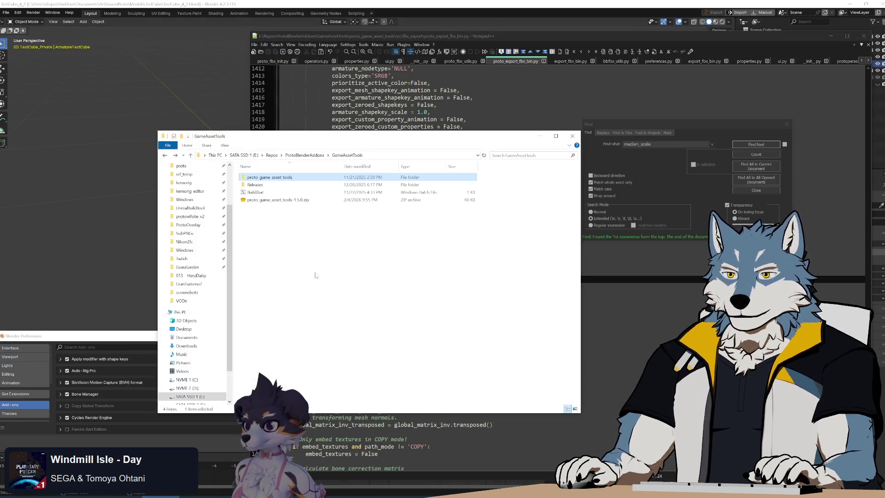
Run Build.bat to rebuild the 1.5.0 add-on zip and reinstall it in Blender from disk
double_click(295, 192)
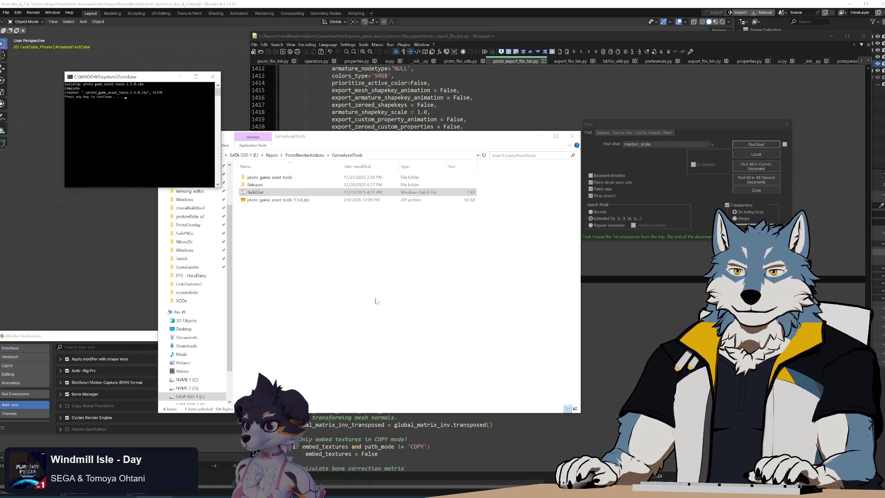
left_click(132, 346)
left_click(314, 347)
left_click(281, 364)
double_click(152, 263)
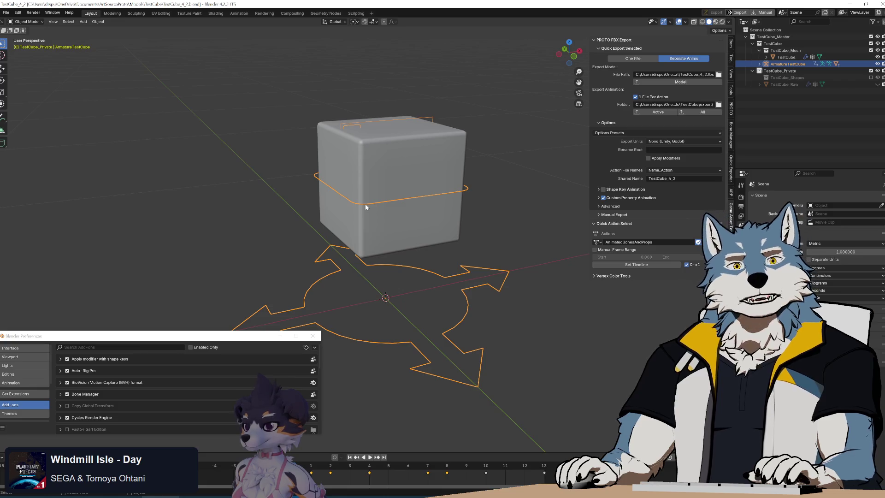
Reselect the armature and re-export with PROTO Active, logging unit_scale 100.0 and global_scale 2 100.0
left_click(512, 198)
left_click(468, 187)
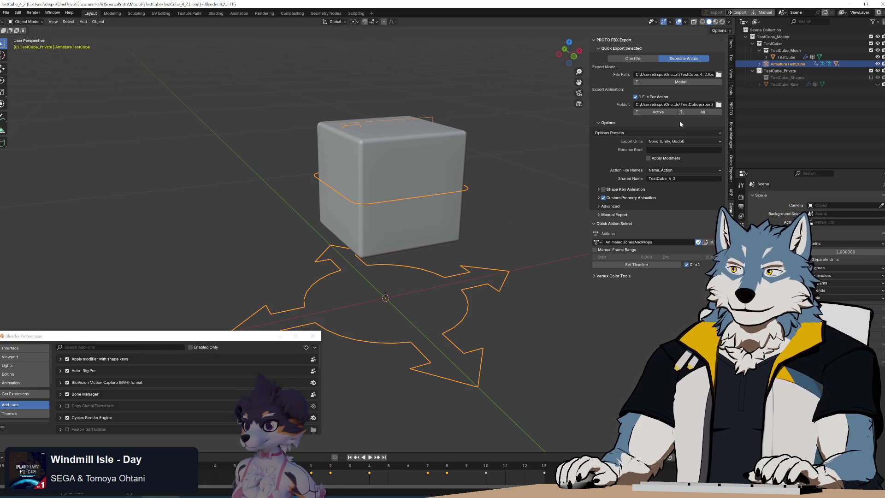
left_click(656, 113)
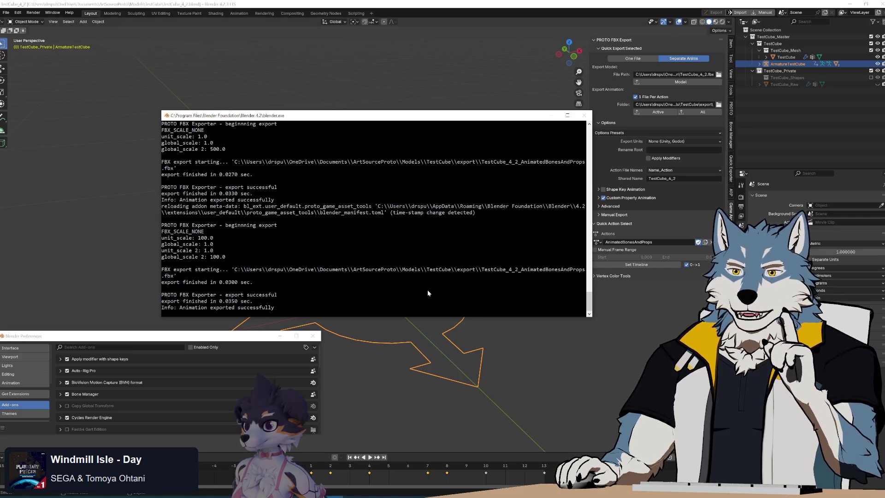
key("alt+Tab")
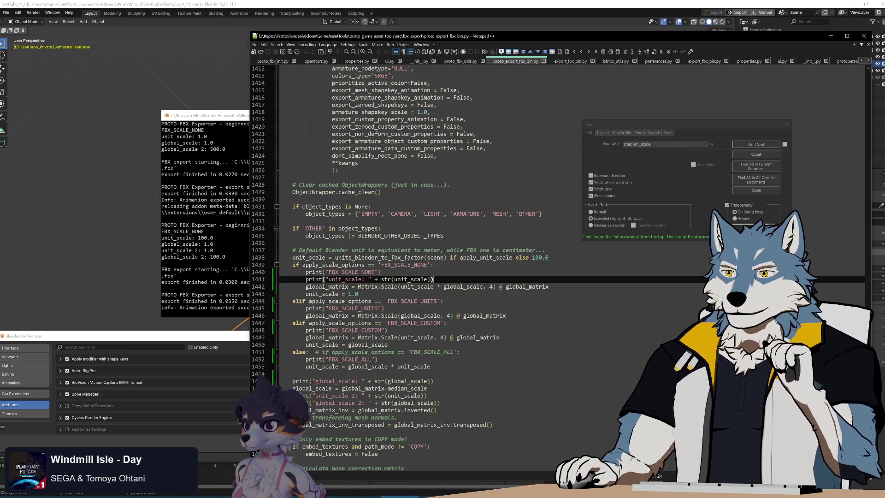
Trace apply_unit_scale from line 1438 back to its False default in save_single at line 1379
scroll(401, 267, "up", 9)
scroll(402, 267, "down", 7)
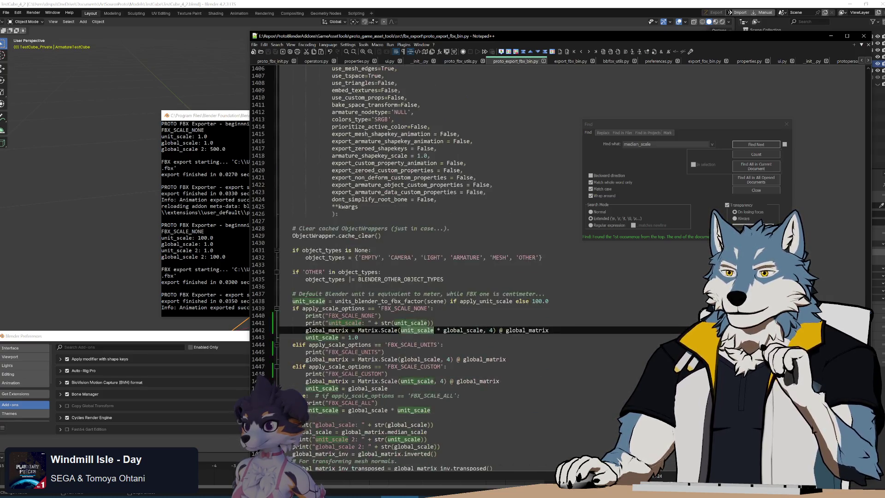
double_click(373, 301)
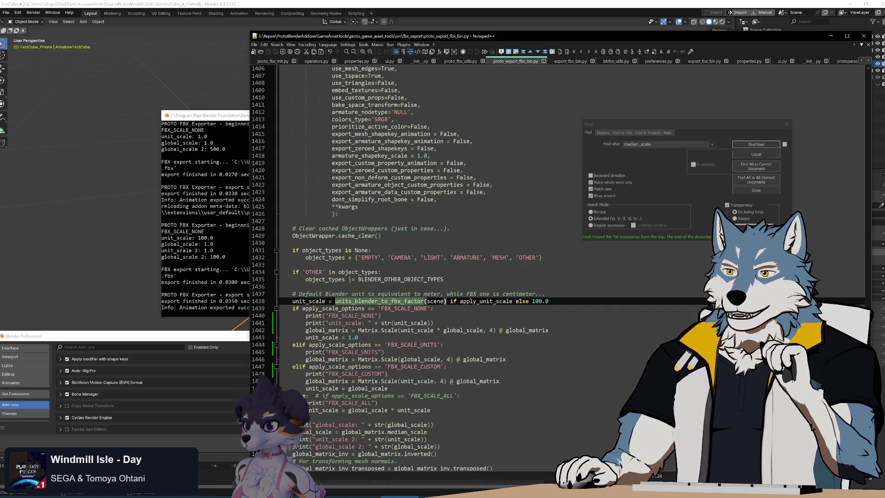
double_click(486, 301)
double_click(541, 301)
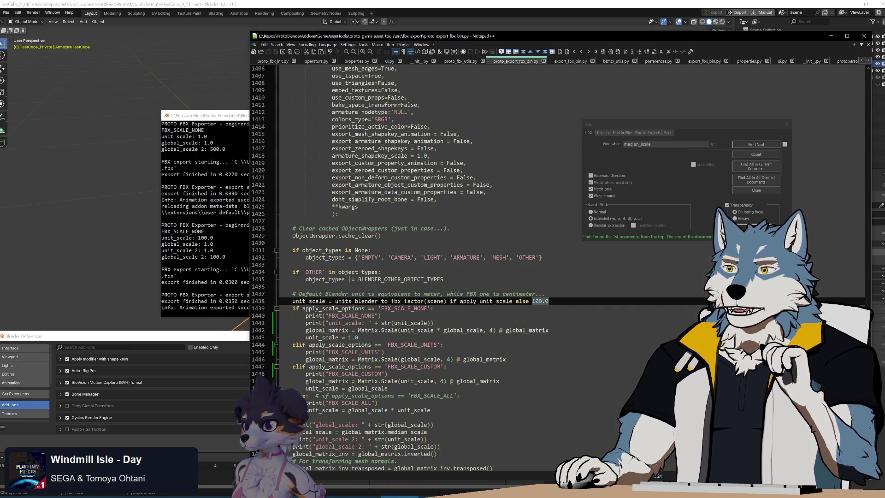
left_click(549, 301)
double_click(486, 301)
key("ctrl+shift+F3")
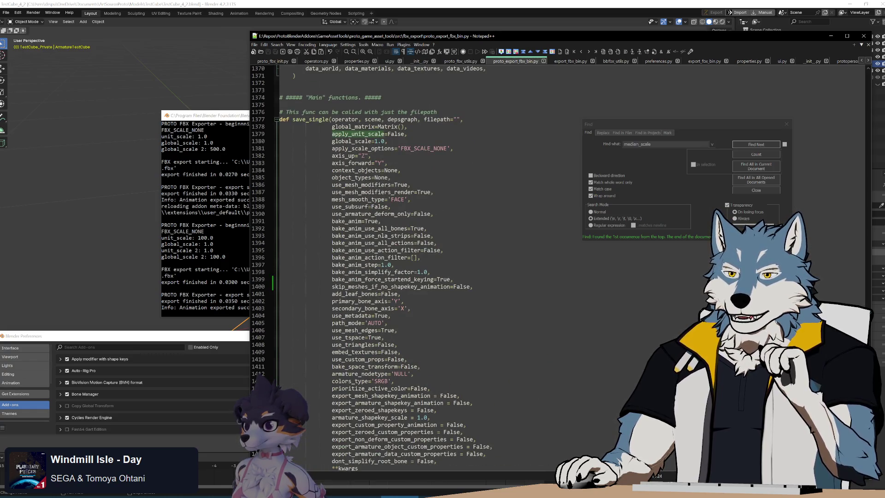
key("ctrl+F3")
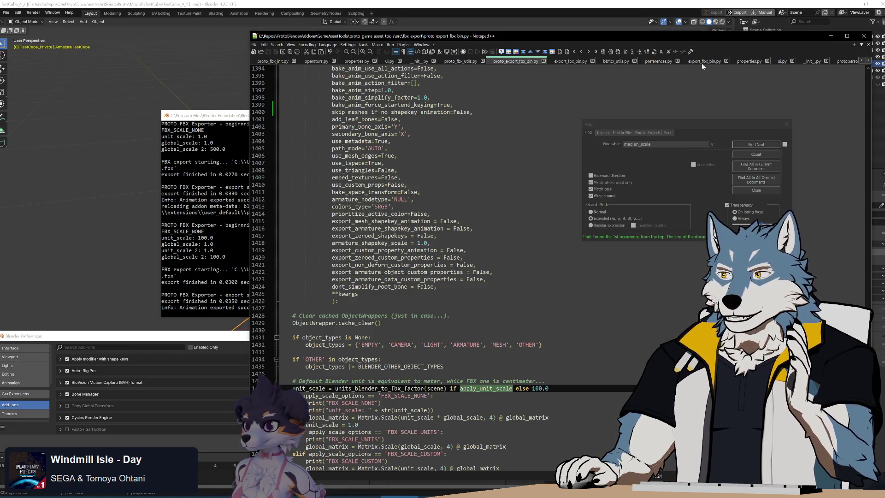
key("ctrl+shift+F3")
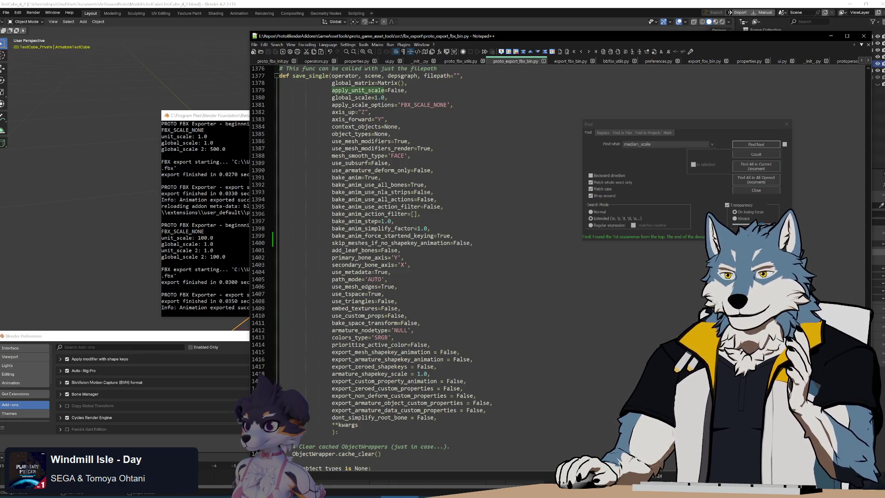
key("alt+Tab")
left_click(6, 13)
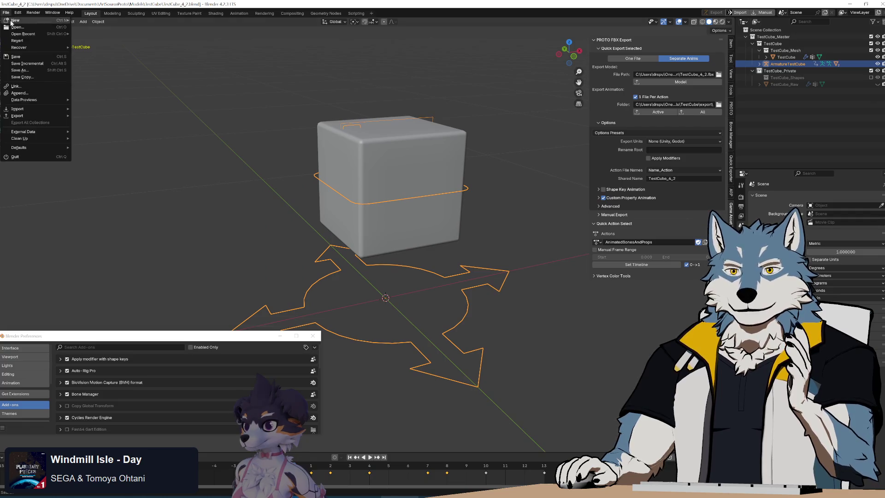
Open Blender's built-in FBX (.fbx) exporter from File > Export
mouse_move(57, 115)
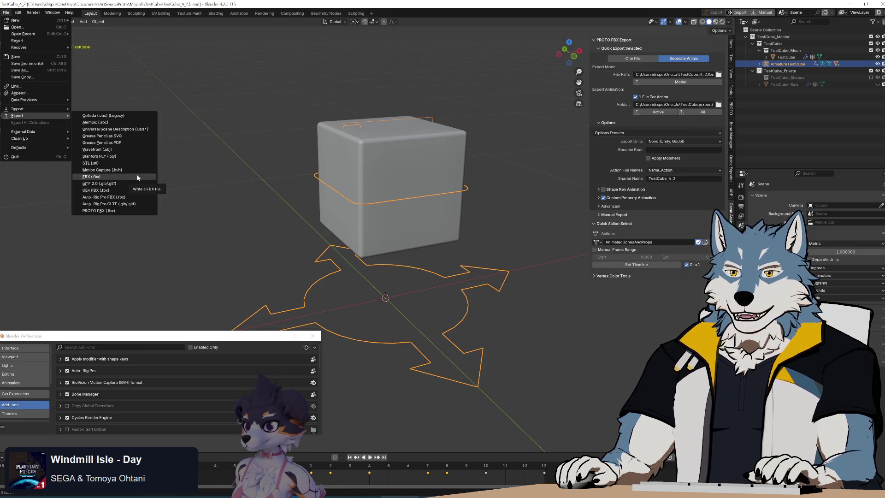
left_click(138, 178)
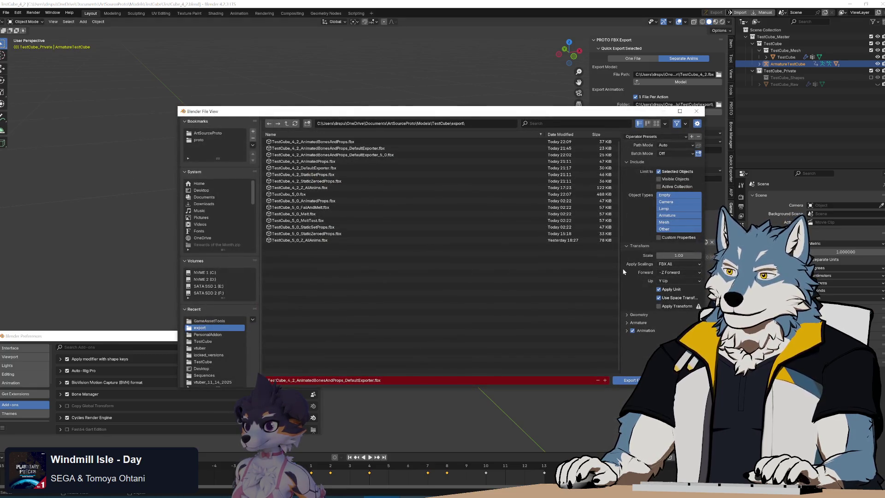
mouse_move(570, 111)
left_mouse_down()
mouse_move(487, 74)
mouse_move(468, 50)
mouse_move(468, 85)
left_mouse_up()
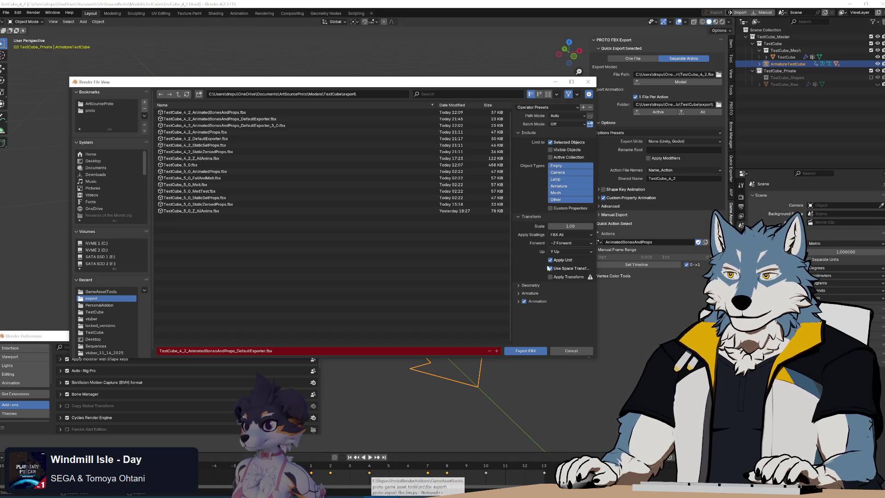
Select the apply_unit_scale property name in proto_fbx_init.py's property definitions
key("alt+Tab")
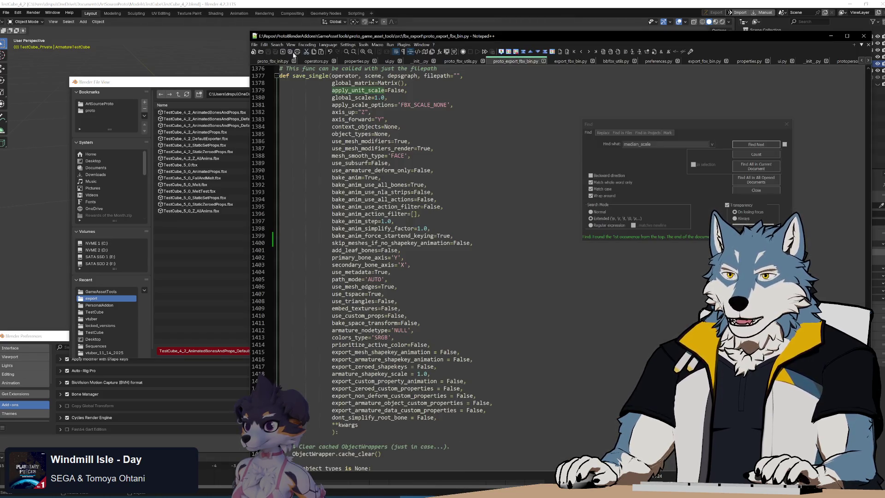
left_click(272, 61)
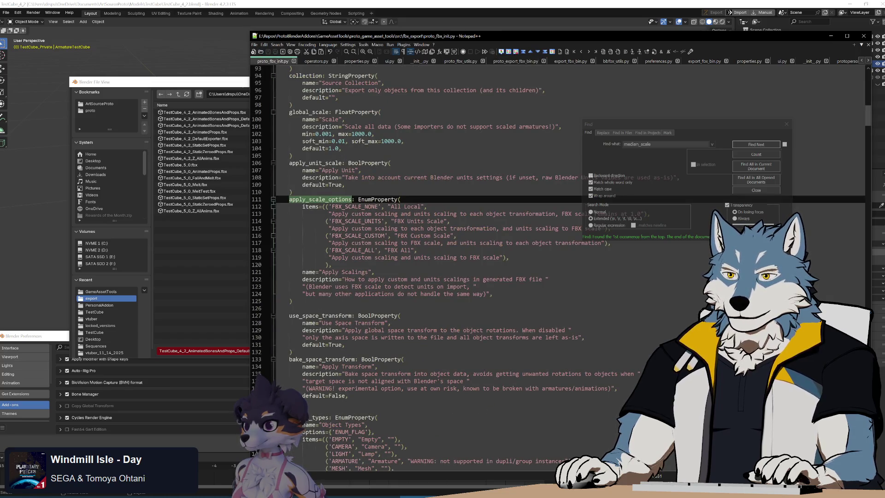
left_click(345, 184)
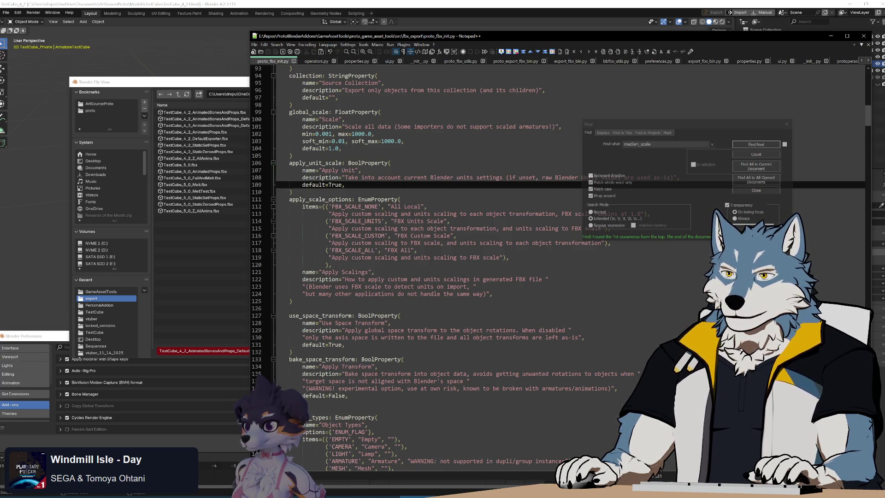
key("ctrl+Tab")
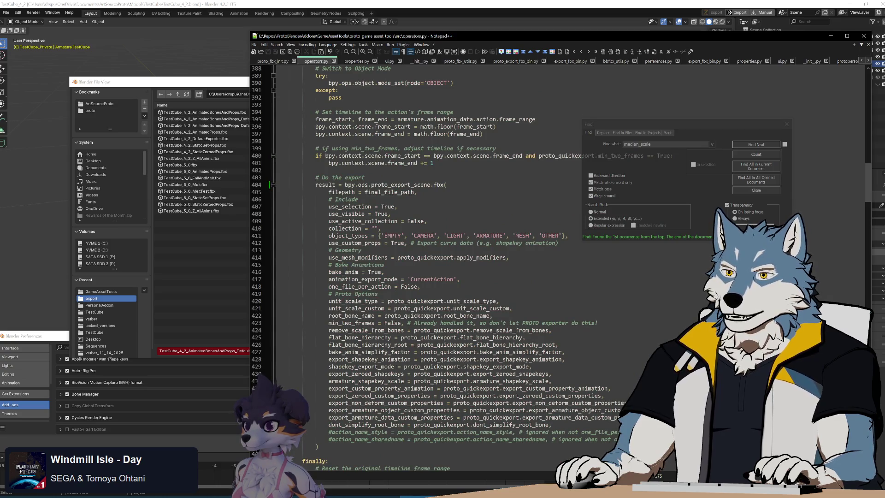
left_click(274, 61)
double_click(318, 163)
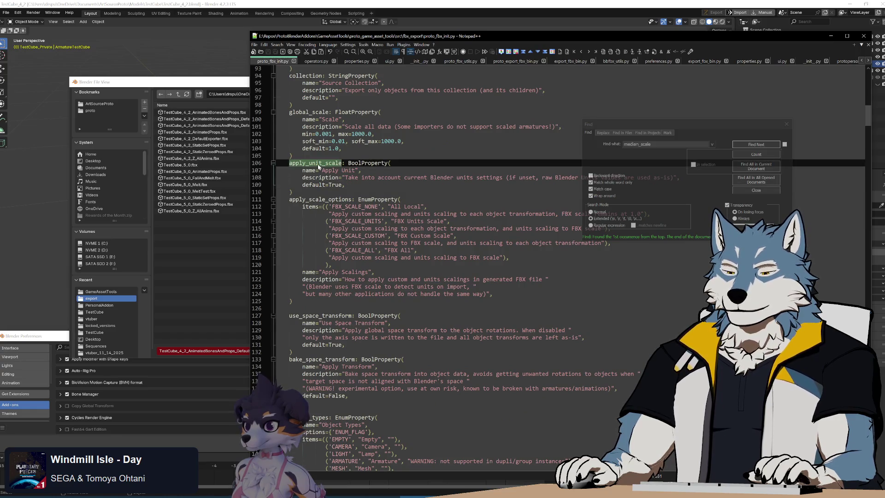
Search operators.py and proto_fbx_init.py for apply_unit_scale until it wraps to its True default
key("ctrl+f")
key("ctrl+Tab")
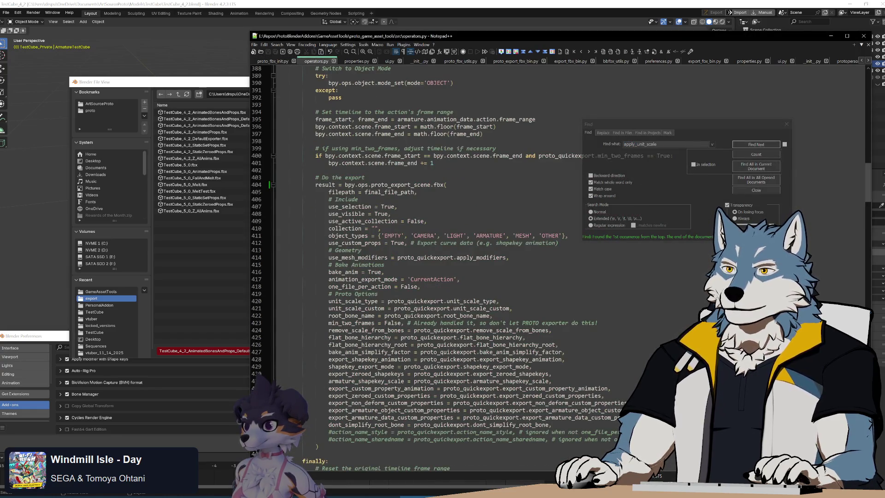
left_click(741, 145)
key("Return")
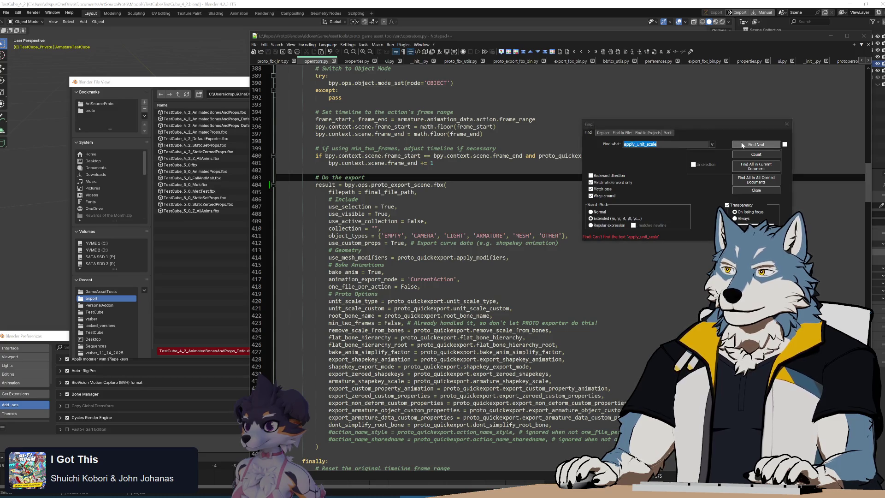
left_click(273, 62)
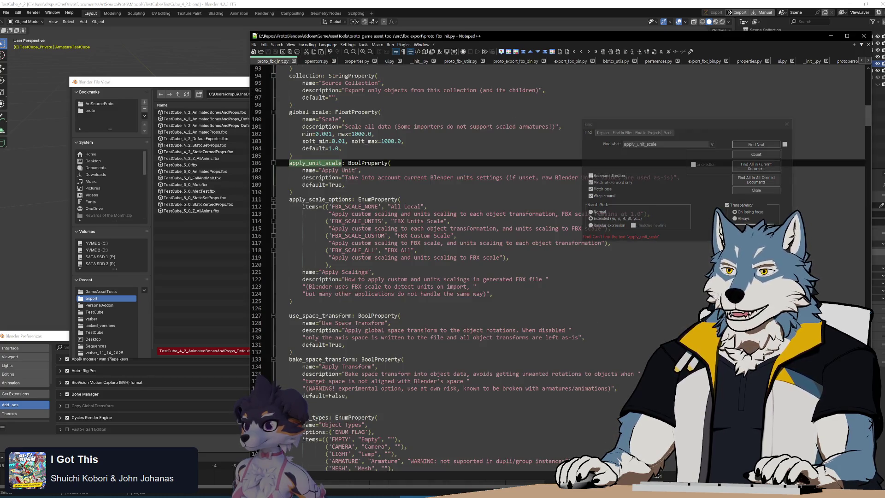
left_click(762, 149)
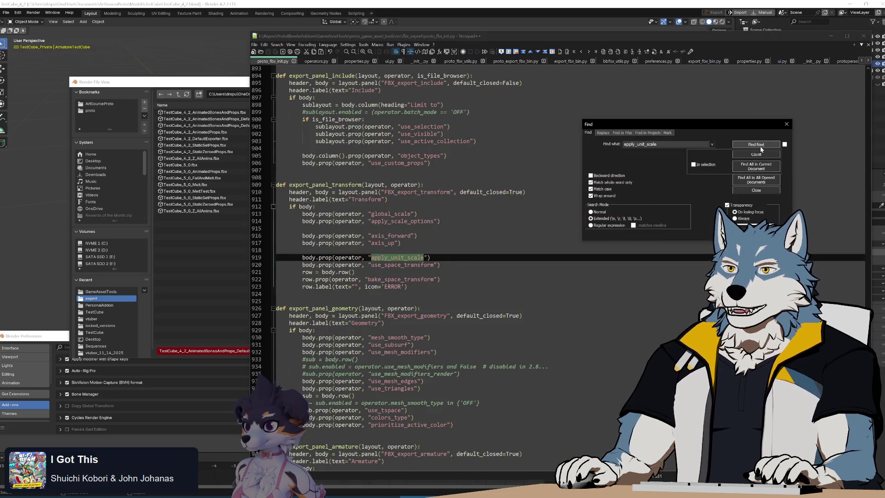
left_click(762, 149)
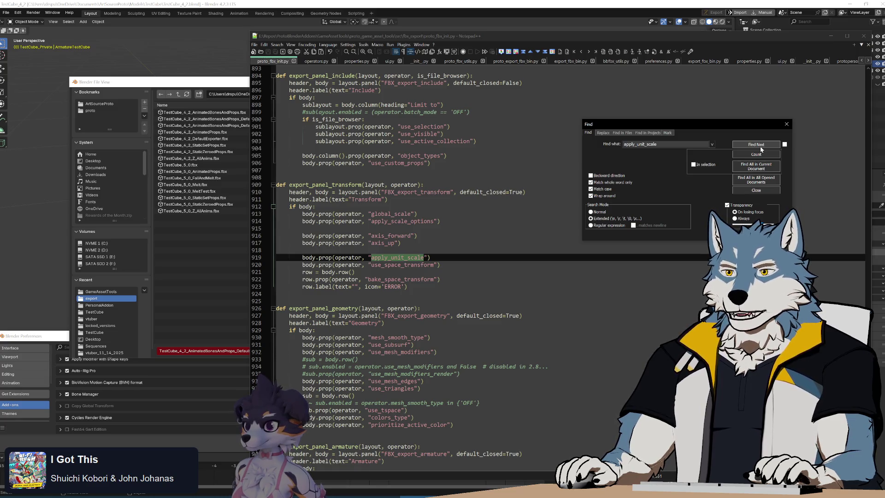
left_click(762, 148)
key("alt+Tab")
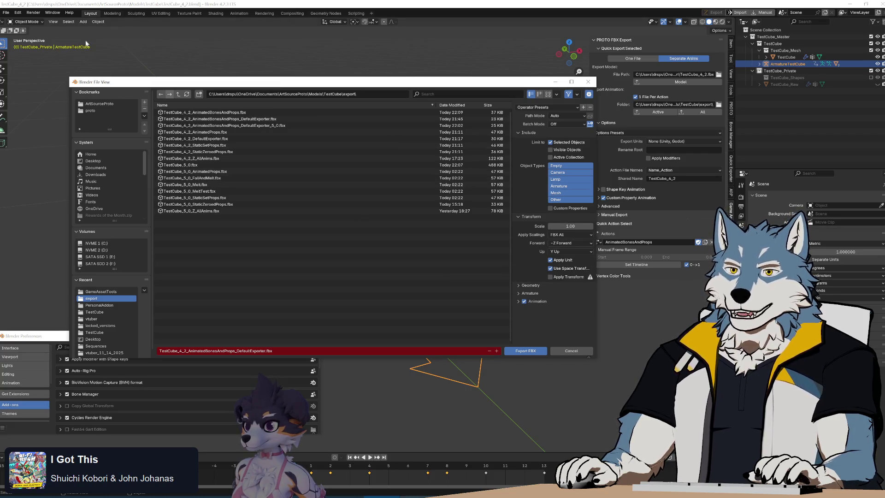
Reopen the PROTO FBX (.fbx) export browser with Transform options expanded, then switch to Unity
key("Escape")
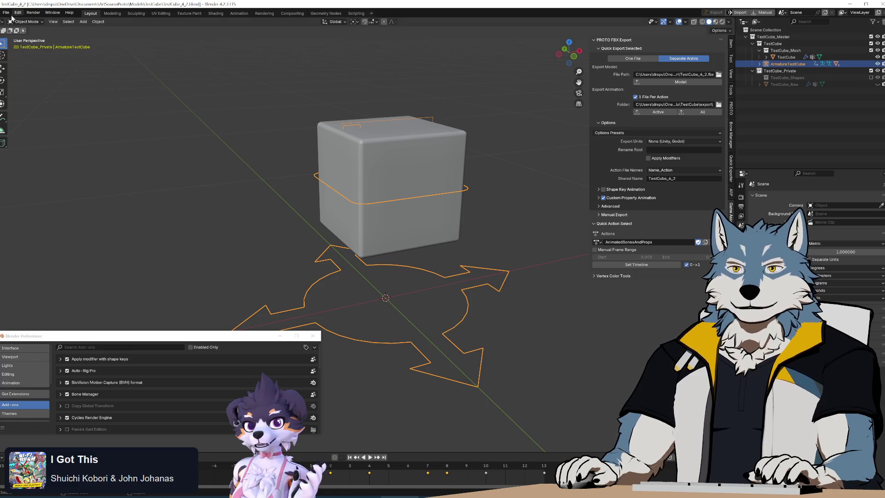
left_click(6, 12)
mouse_move(28, 115)
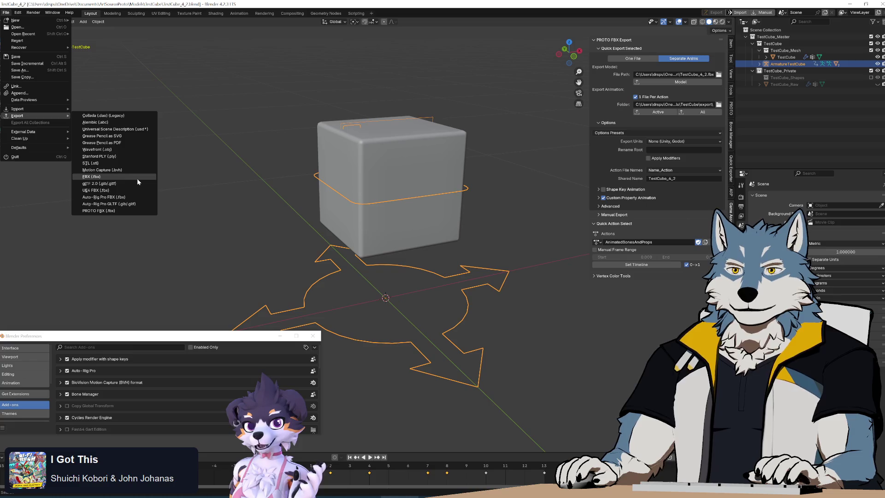
left_click(137, 211)
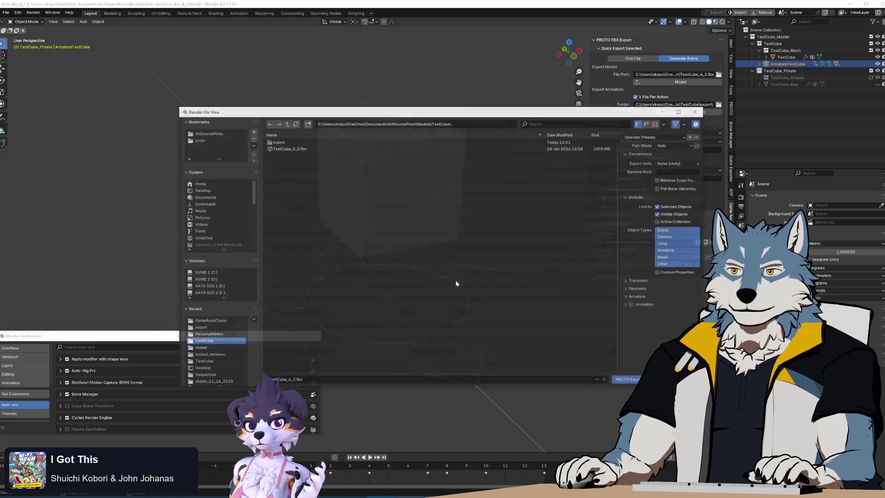
left_click(639, 282)
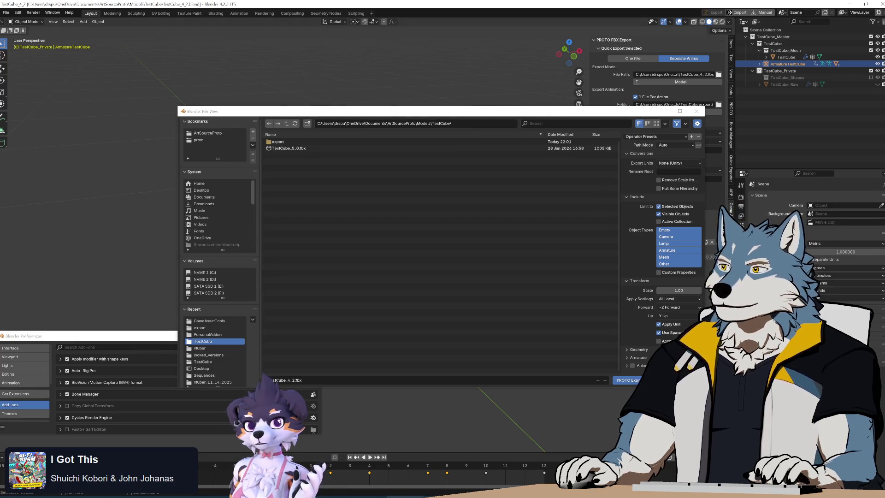
left_click(525, 300)
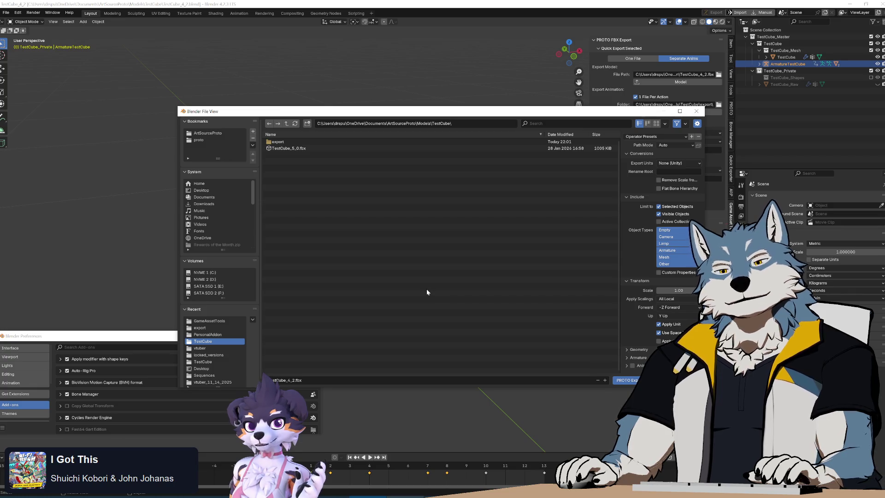
key("alt+Tab")
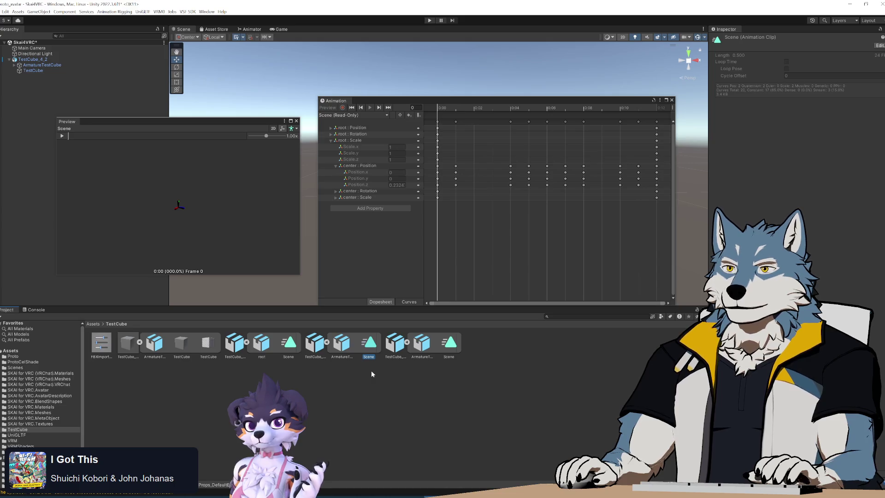
Reimport the DefaultExporter FBX with Preserve Hierarchy off and inspect the resulting root object
left_click(182, 342)
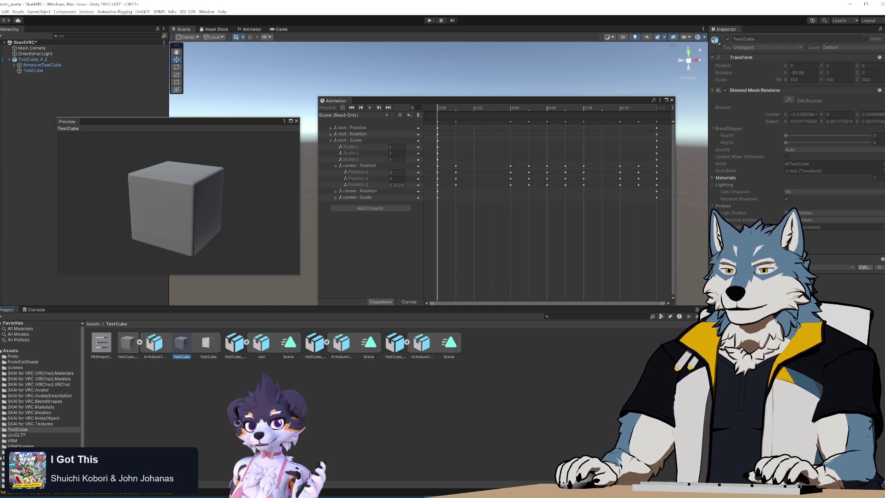
left_click(316, 345)
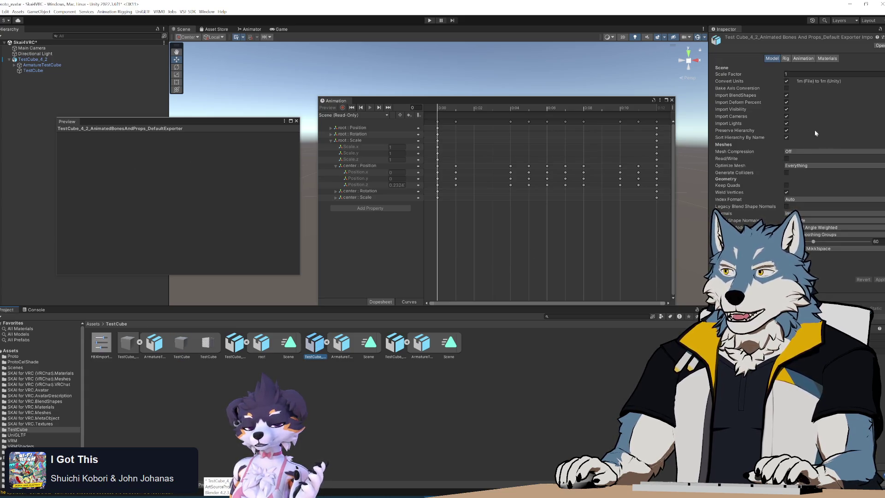
left_click(787, 131)
left_click(878, 279)
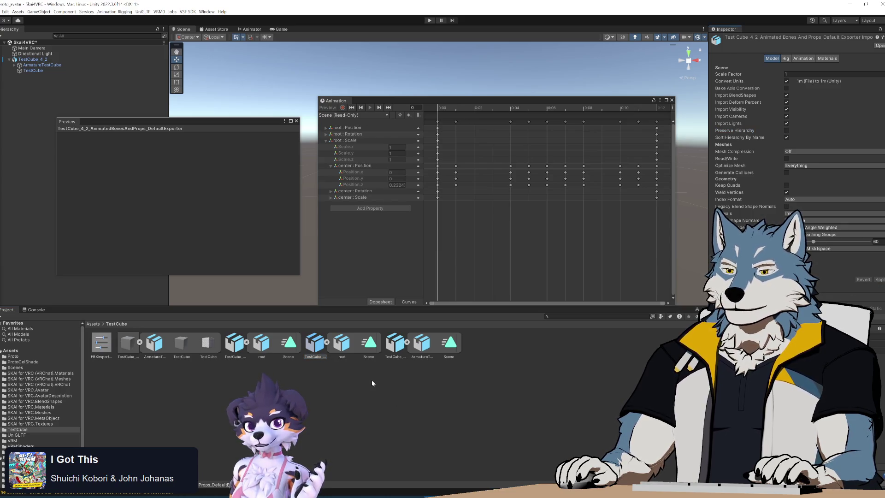
left_click(342, 347)
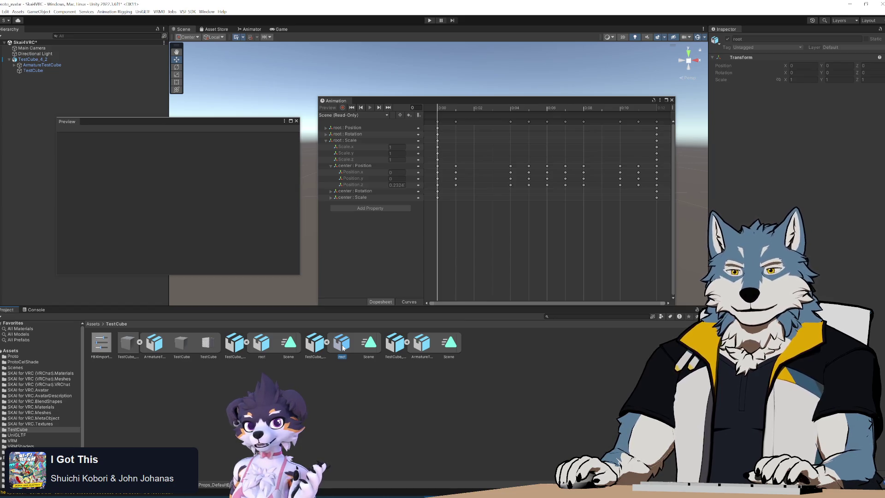
Reapply with Preserve Hierarchy on, then undo and reapply it unchecked
key("Left")
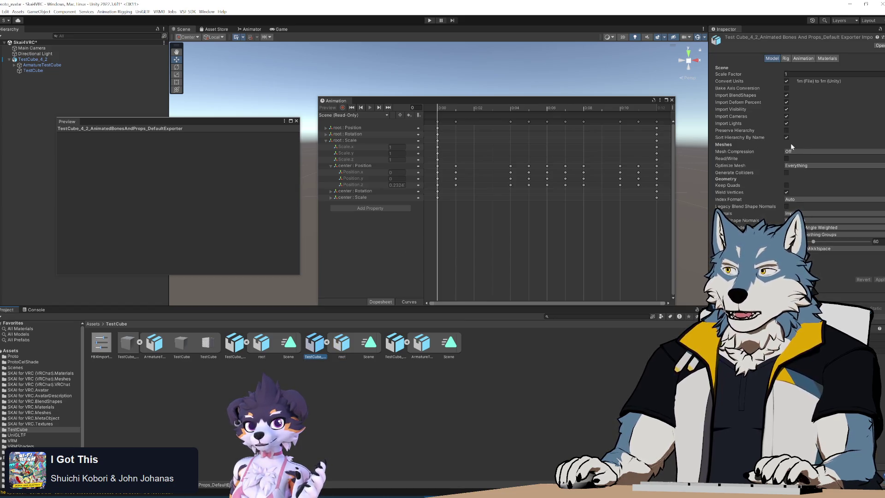
left_click(787, 130)
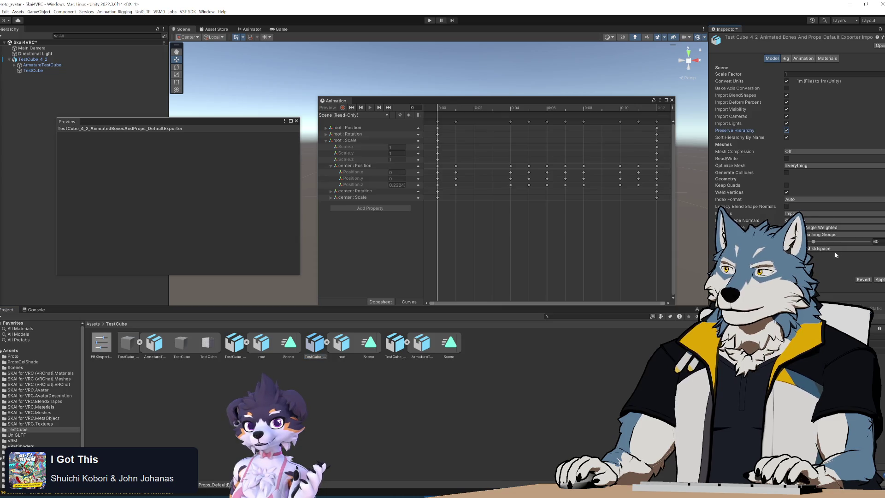
left_click(881, 279)
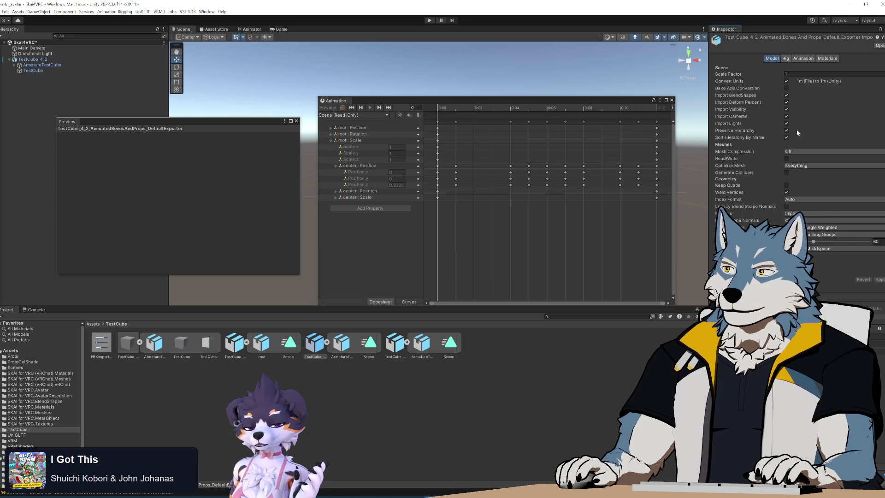
key("ctrl+z")
left_click(880, 279)
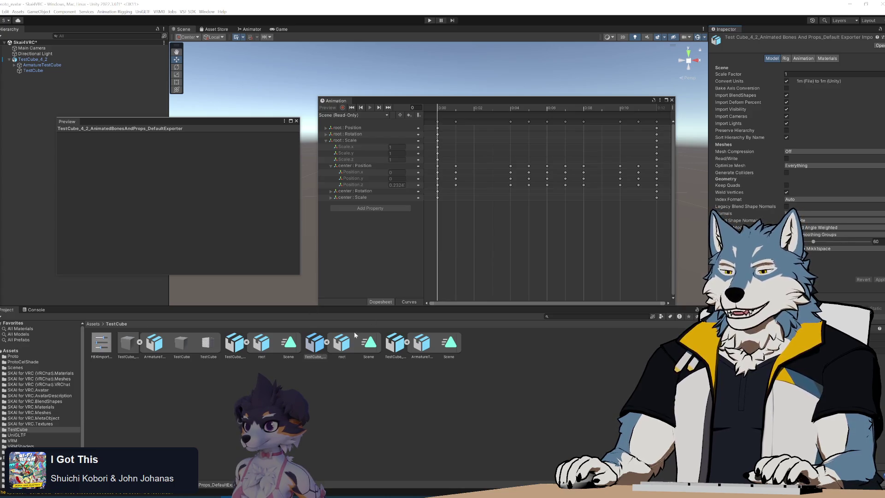
Check the root object, reselect the DefaultExporter asset, and return to Blender
left_click(340, 346)
left_click(318, 349)
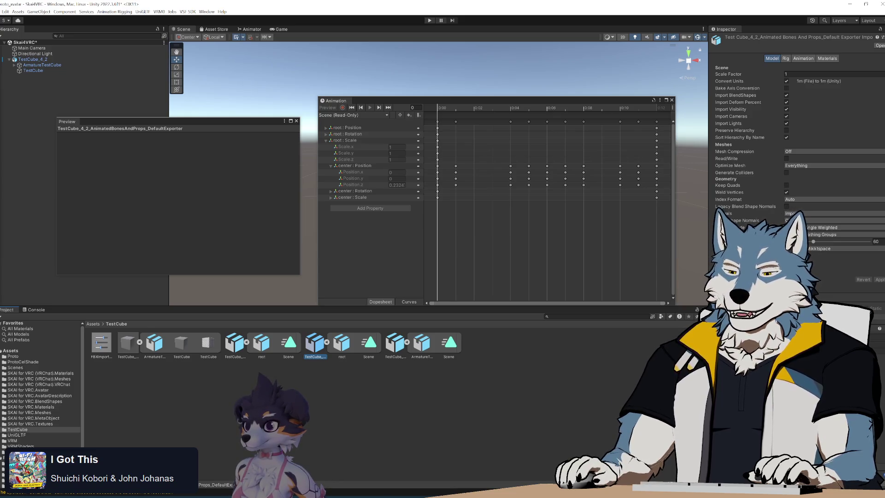
key("alt+Tab")
Cancel the export browser, play the TestCube animation, and enter Pose Mode
left_click(697, 111)
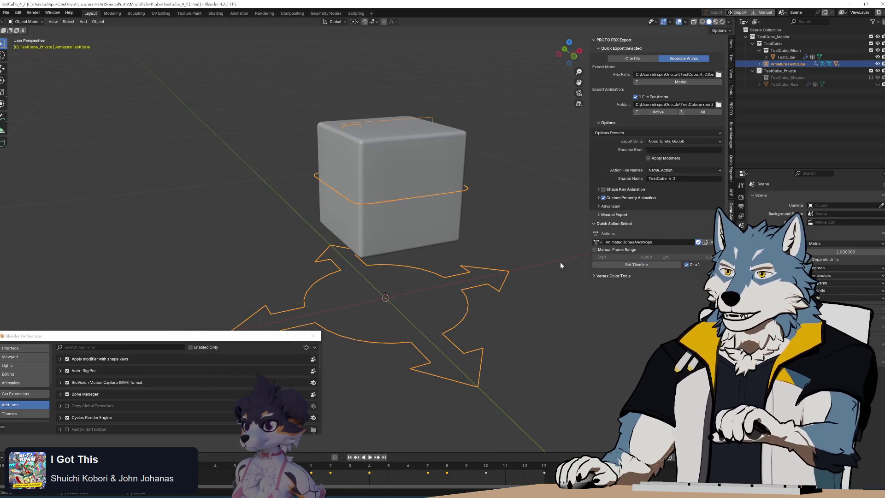
key("space")
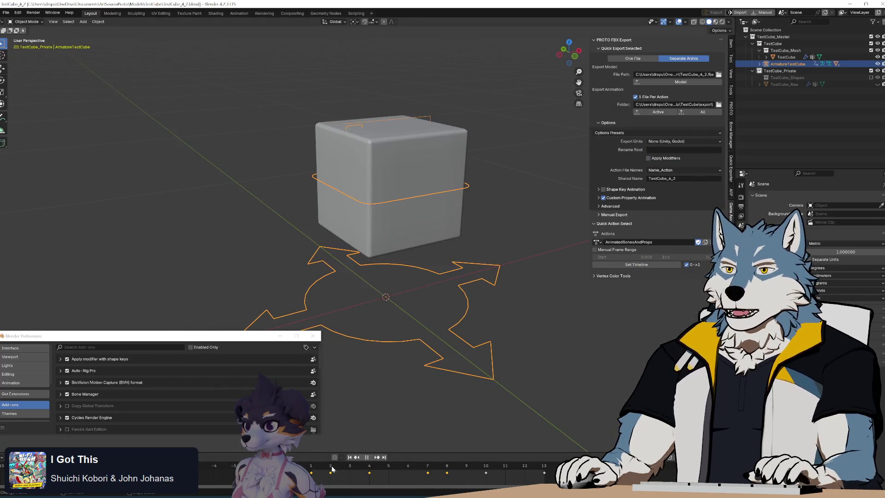
key("ctrl+Tab")
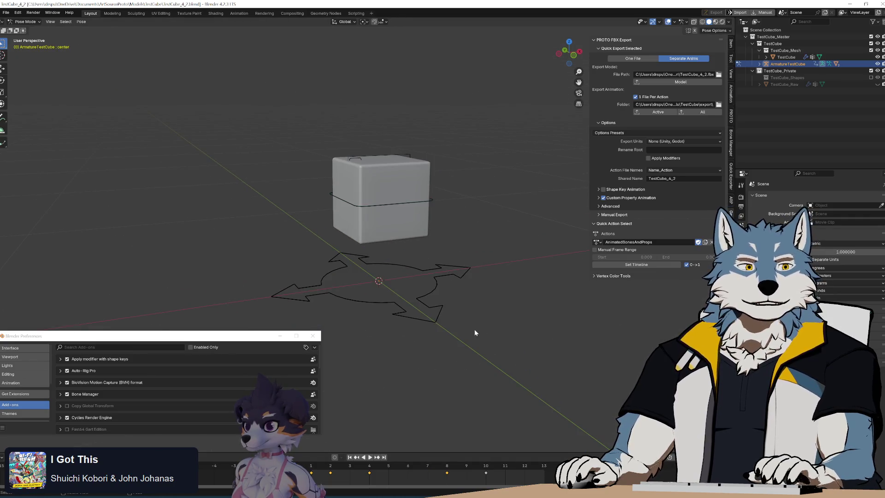
mouse_move(451, 227)
middle_mouse_down()
mouse_move(467, 236)
mouse_move(421, 208)
middle_mouse_up()
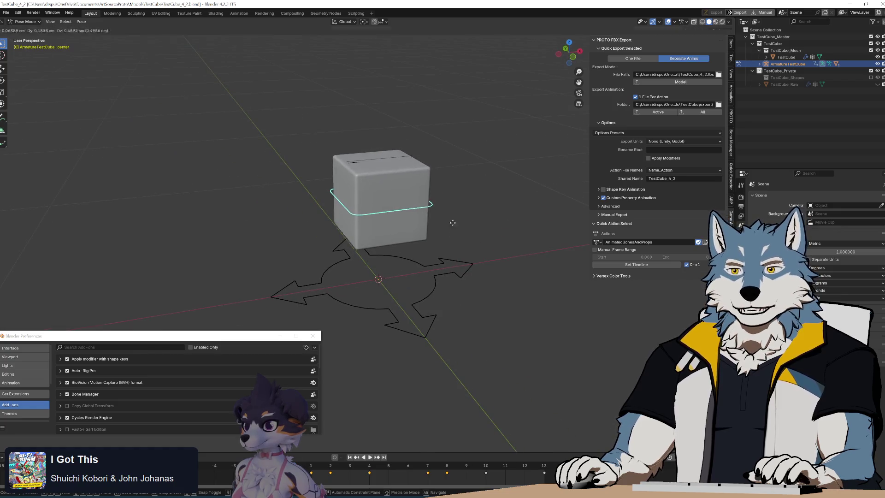
Test-grab the centre and root bones in Pose Mode, cancelling each move
key("g")
key("Escape")
left_click(442, 298)
mouse_move(441, 297)
middle_mouse_down()
mouse_move(470, 296)
mouse_move(439, 303)
mouse_move(434, 290)
middle_mouse_up()
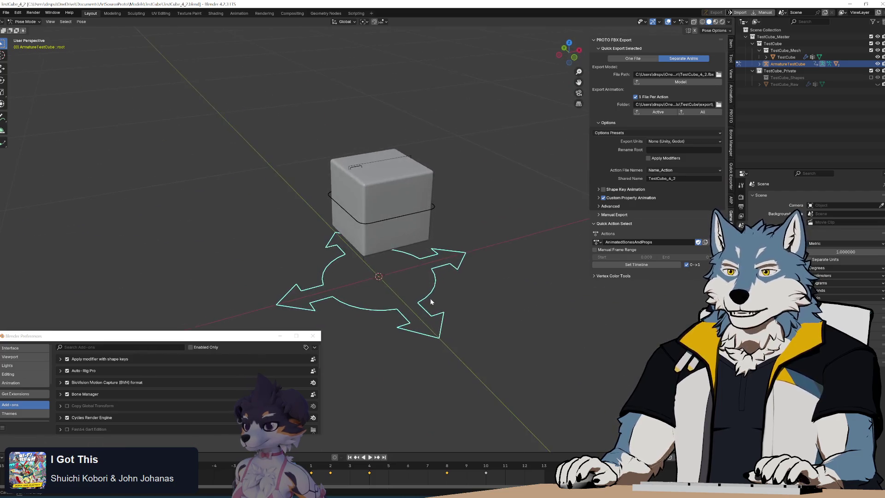
key("g")
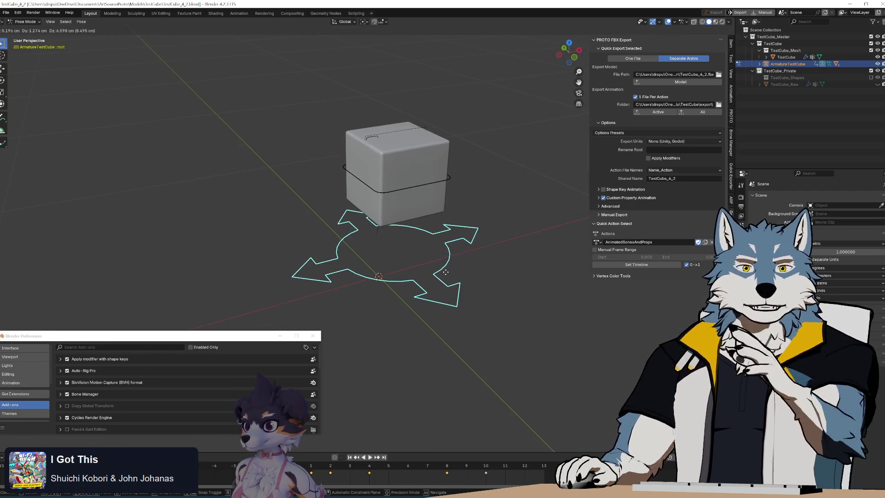
key("Escape")
mouse_move(448, 299)
middle_mouse_down()
mouse_move(483, 277)
mouse_move(505, 283)
mouse_move(473, 276)
middle_mouse_up()
key("g")
key("Escape")
mouse_move(438, 244)
middle_mouse_down()
mouse_move(463, 240)
mouse_move(480, 268)
mouse_move(463, 283)
middle_mouse_up()
In Object Mode, move the armature and cube further right, then upward
key("ctrl+Tab")
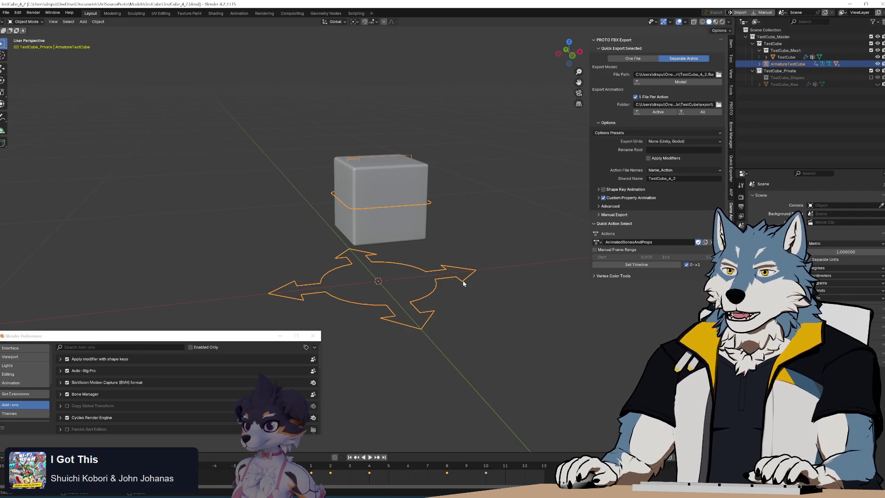
left_click(461, 311)
left_click(437, 284)
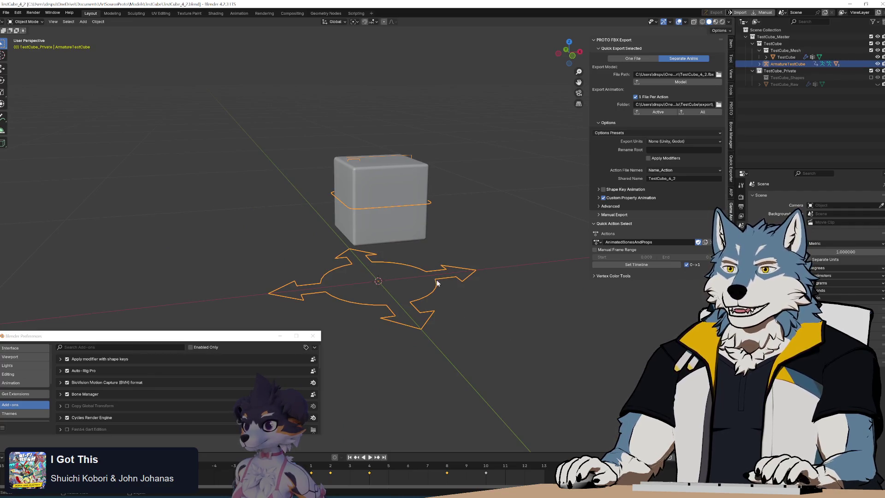
key("g")
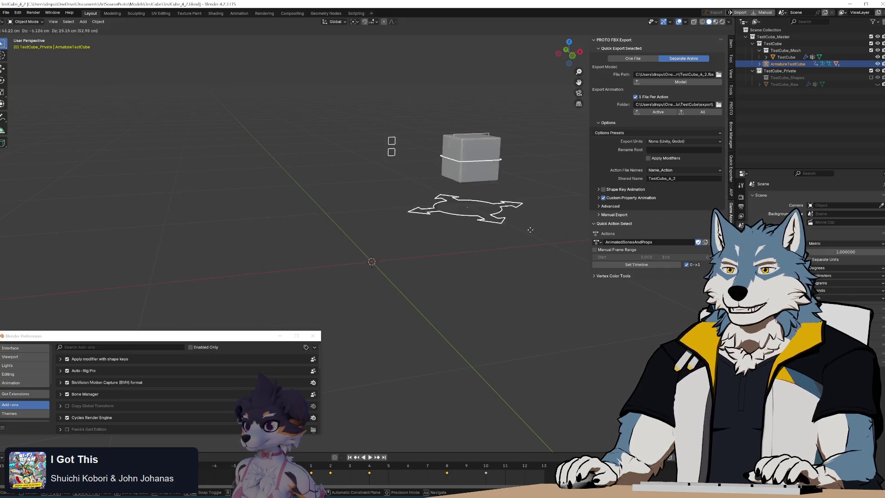
left_click(437, 252)
middle_click_drag(436, 233, 441, 254)
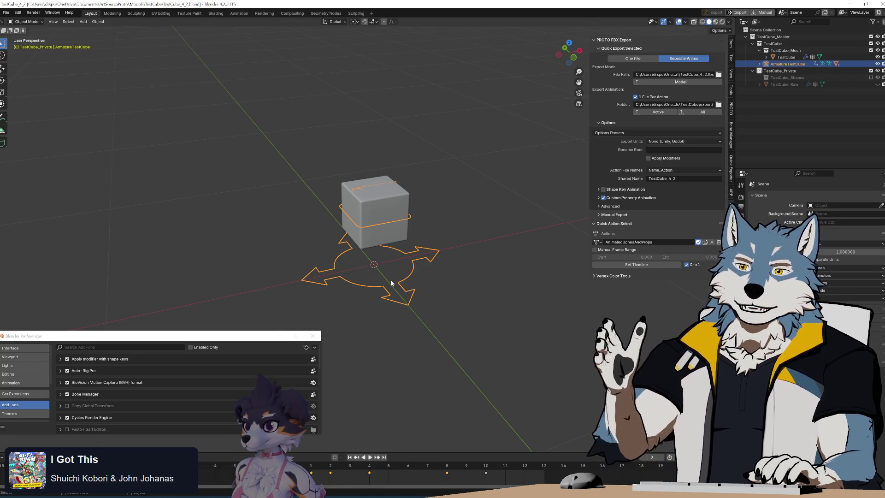
left_click(392, 206)
left_click(416, 262)
key("g")
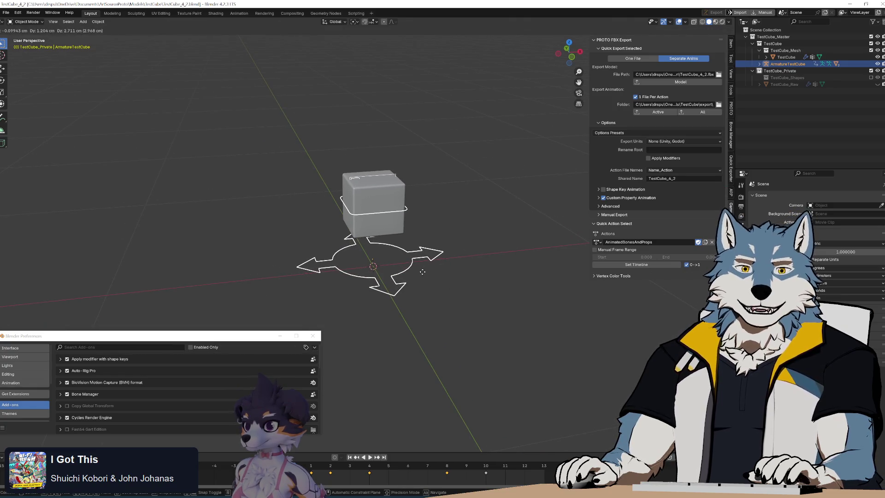
left_click(458, 250)
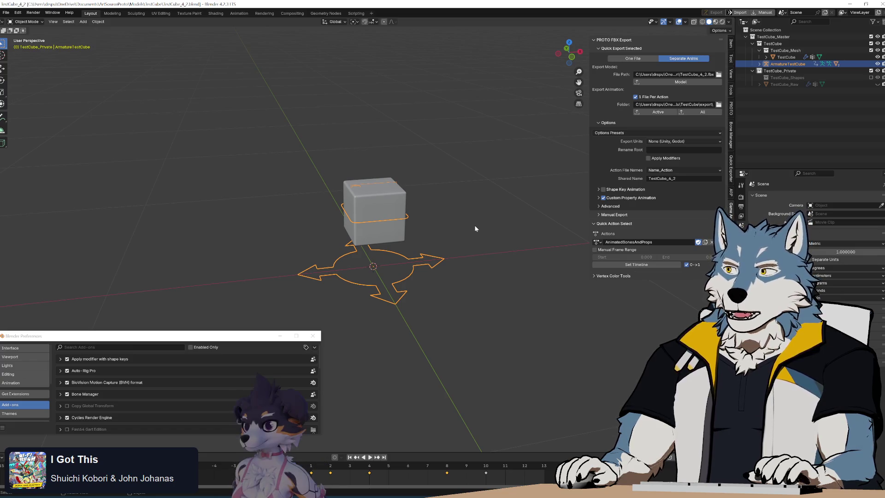
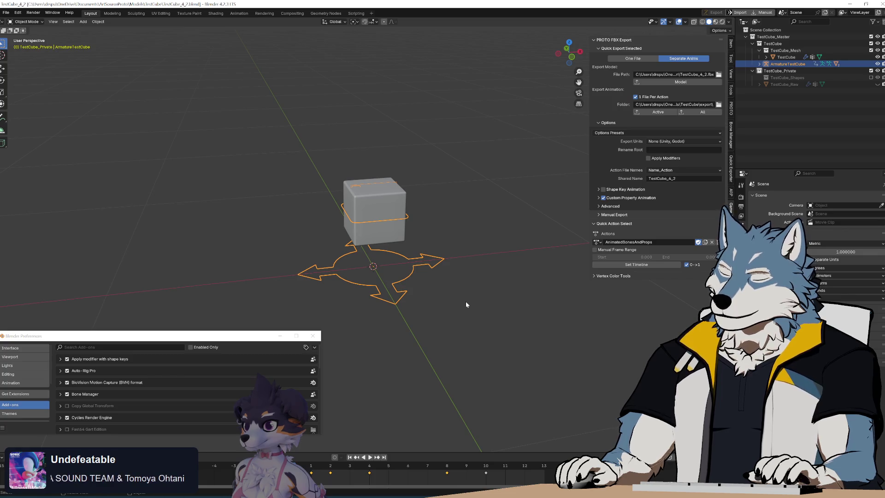
Bring Notepad++ forward at the apply_unit_scale property in proto_fbx_init.py
key("alt+Tab")
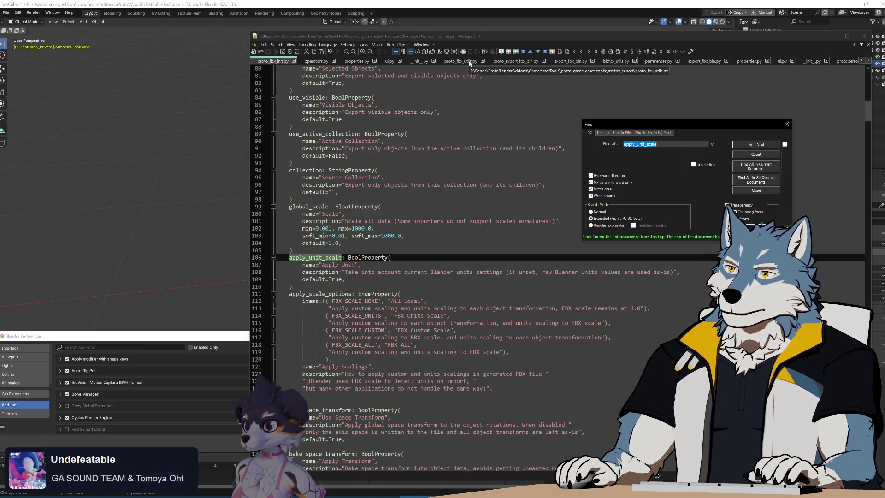
Compare apply_unit_scale in proto_export_fbx_bin.py and proto_fbx_init.py, then clear the search highlight
left_click(515, 61)
scroll(461, 267, "up", 2)
scroll(461, 268, "up", 20)
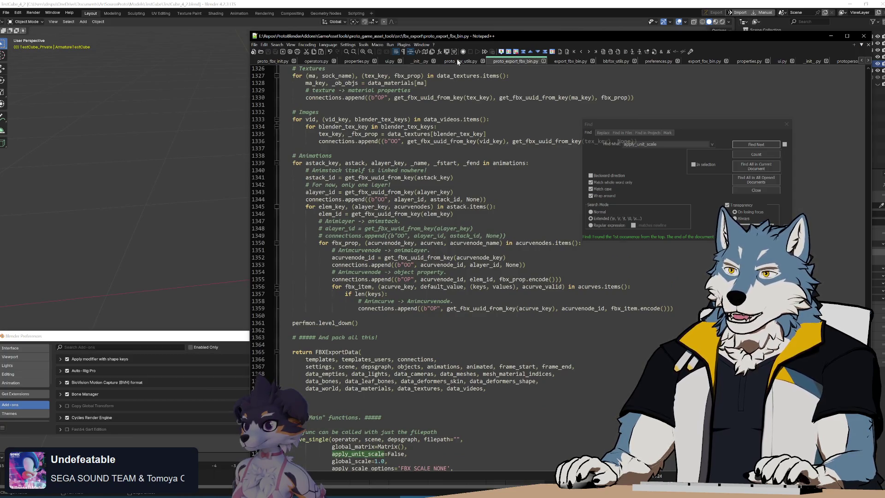
left_click(270, 60)
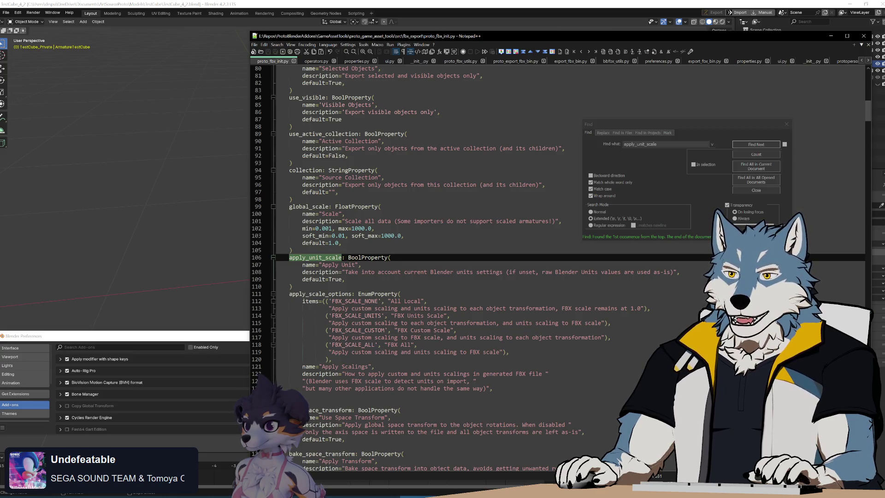
left_click(361, 264)
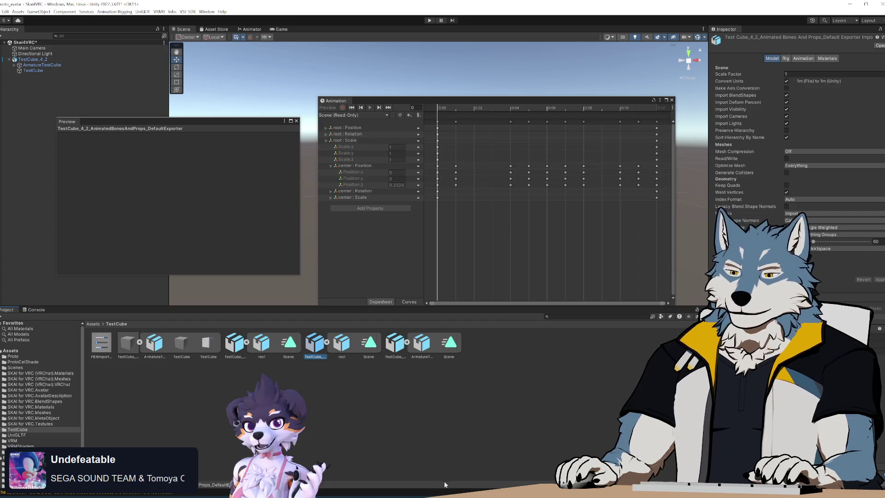
Switch from Unity back to the Blender TestCube armature scene
key("alt+Tab")
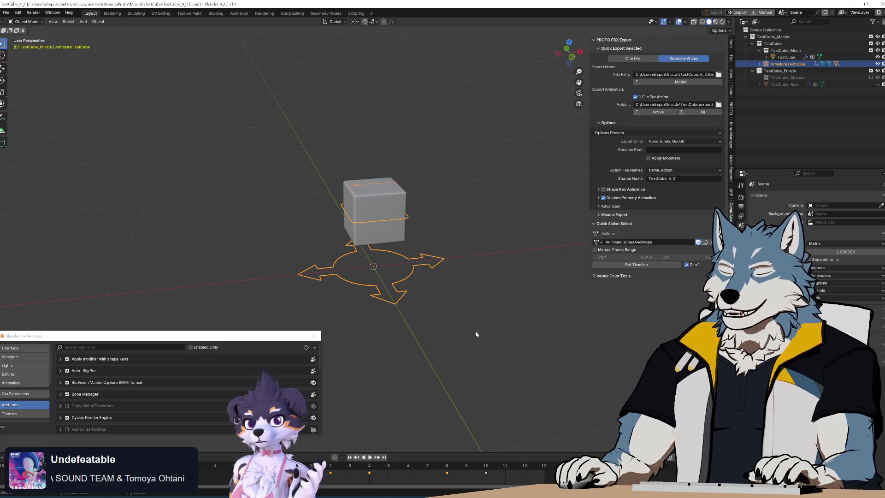
Switch from Blender to the Godot editor showing the TestCube_4_2 scene
key("alt+Tab")
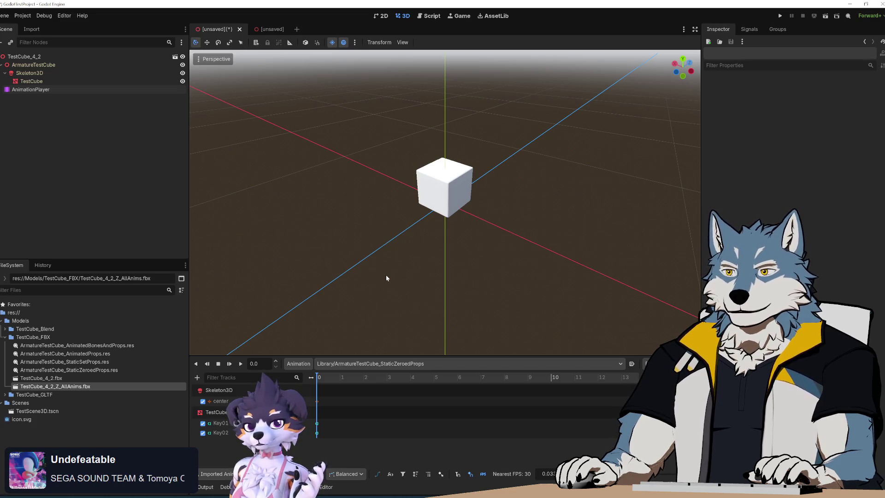
Open Advanced Import Settings for TestCube_4_2_Z_AllAnims.fbx from the FileSystem dock
mouse_move(480, 263)
middle_mouse_down()
mouse_move(454, 251)
mouse_move(482, 255)
mouse_move(476, 234)
mouse_move(482, 261)
middle_mouse_up()
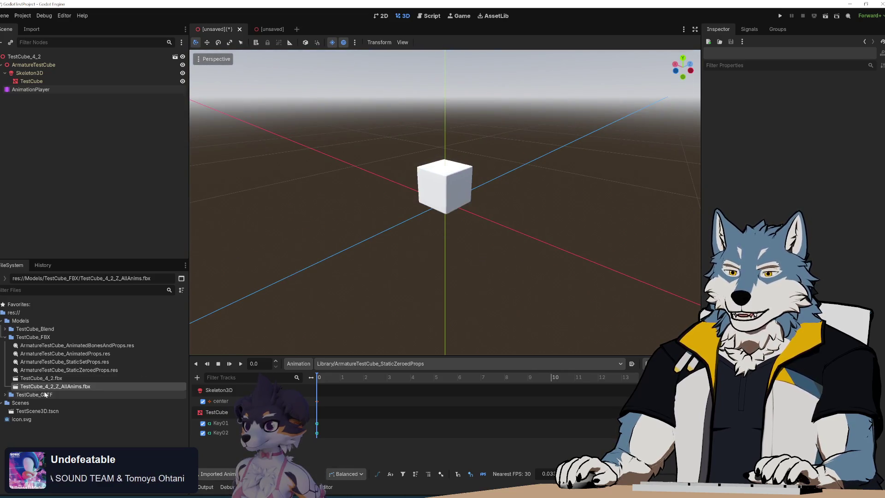
double_click(55, 387)
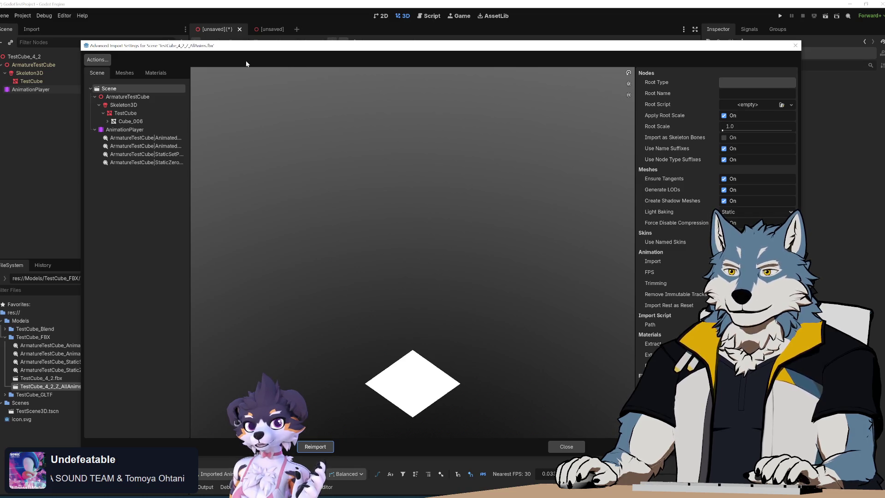
Shrink the import settings dialog and inspect the ArmatureTestCube and TestCube node options
mouse_move(80, 57)
left_mouse_down()
mouse_move(197, 57)
mouse_move(177, 56)
left_mouse_up()
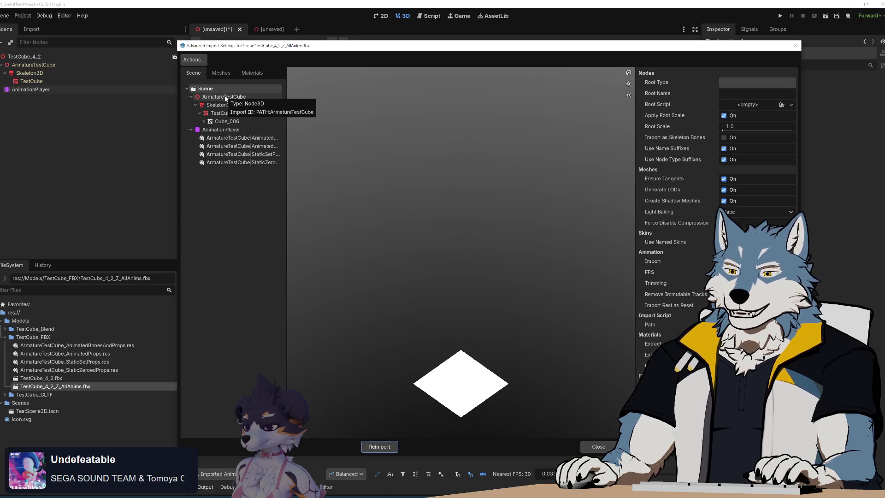
mouse_move(800, 457)
left_mouse_down()
mouse_move(760, 402)
mouse_move(721, 402)
left_mouse_up()
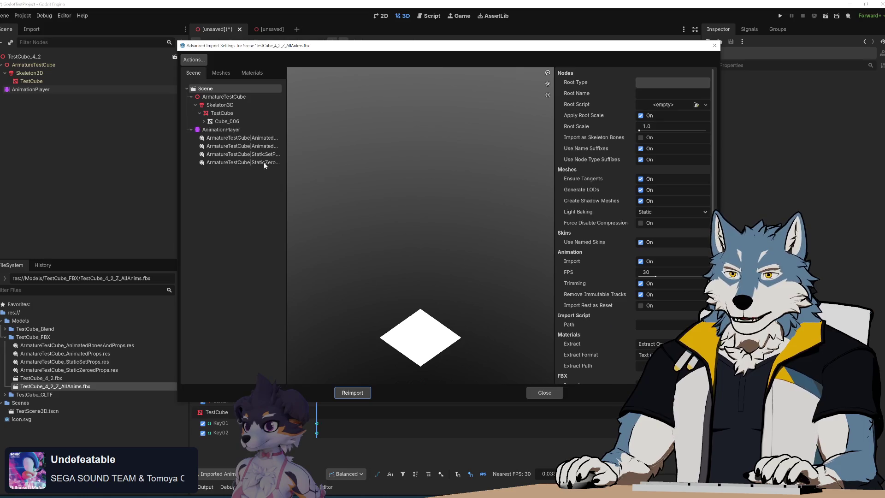
left_click(217, 98)
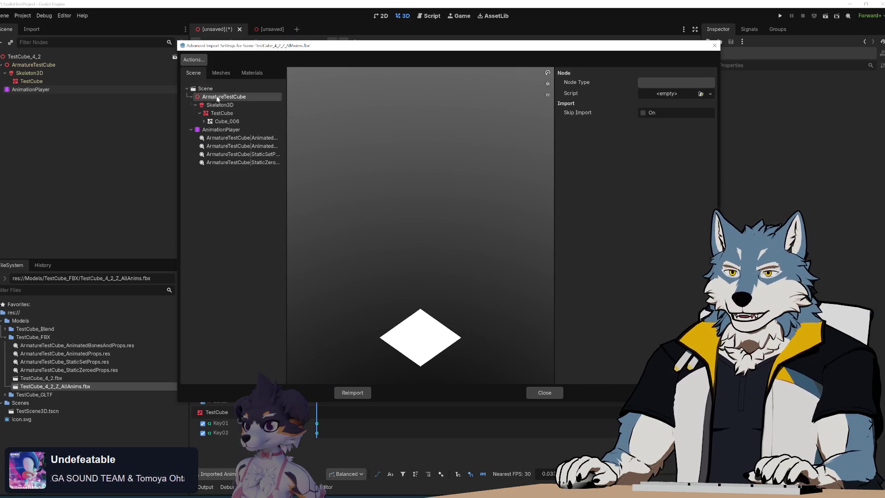
left_click(220, 105)
left_click(223, 113)
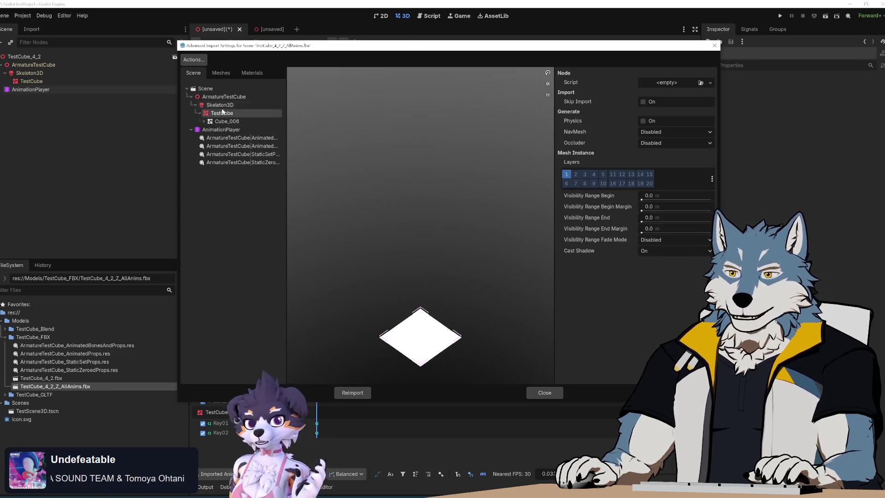
Compare the Cube_006, Skeleton3D and ArmatureTestCube settings, including Skeleton3D's rest pose and bone map
left_click(222, 122)
left_click(222, 113)
left_click(222, 105)
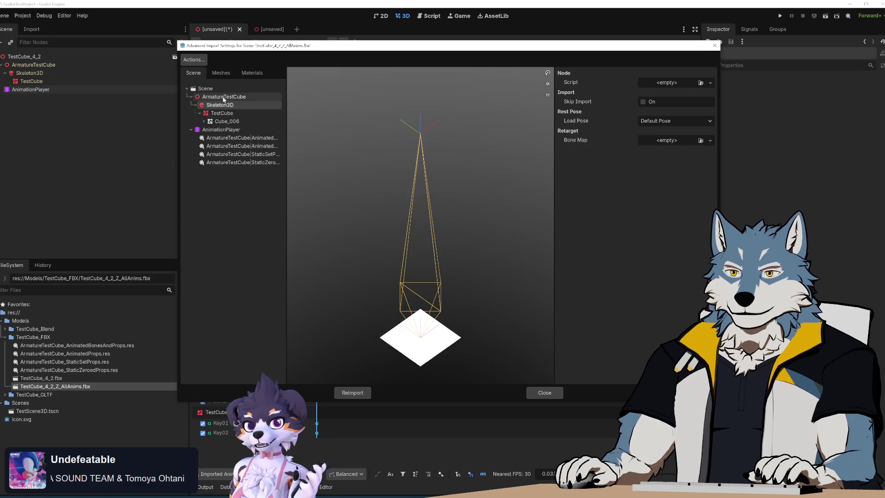
left_click(223, 98)
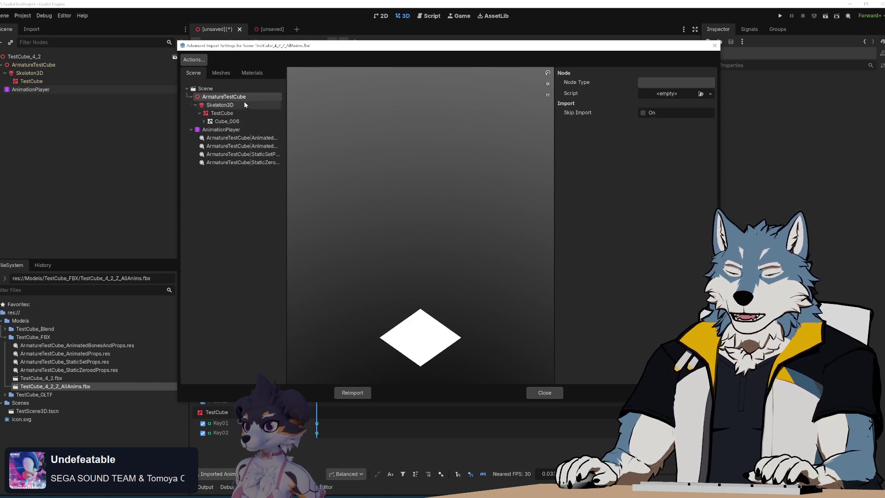
left_click(235, 104)
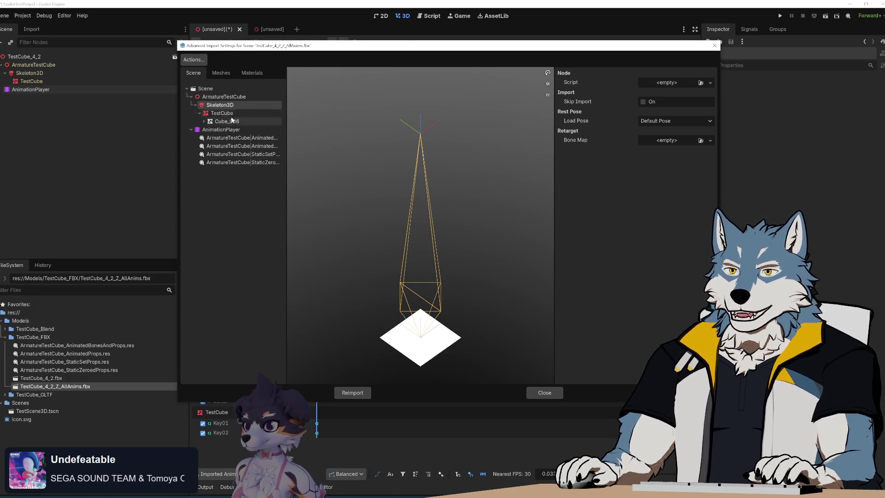
left_click(214, 98)
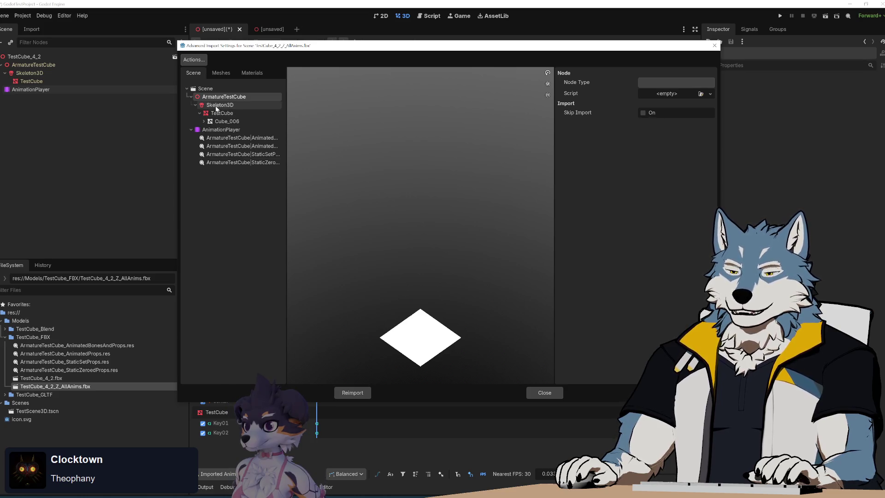
Check the Skeleton3D import path, then close the Advanced Import Settings dialog
mouse_move(216, 109)
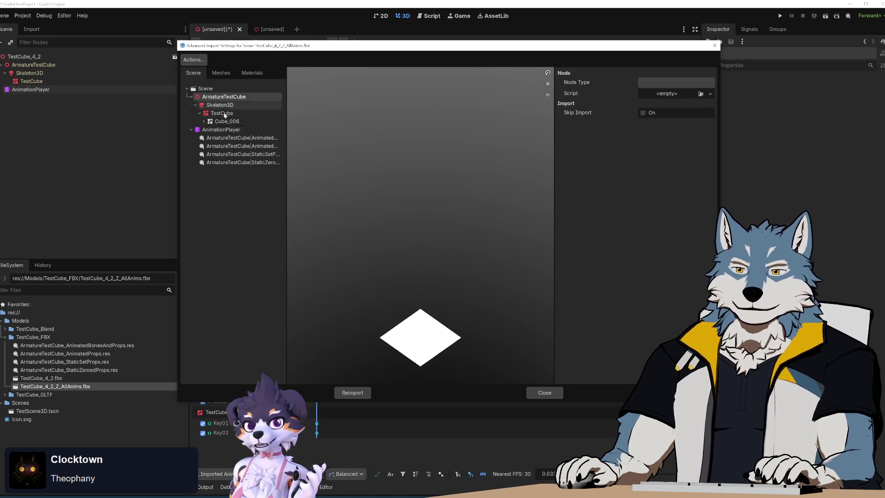
left_click(714, 46)
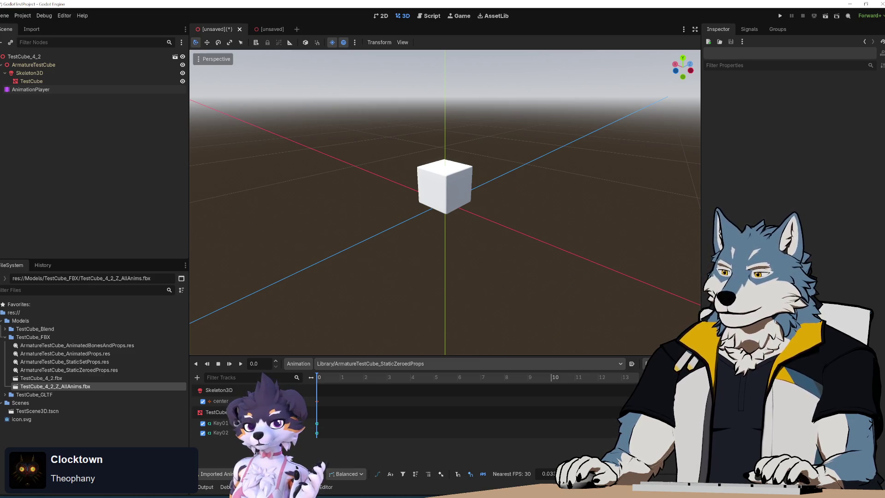
Orbit the Blender cube slightly, then return to proto_fbx_init.py in Notepad++
key("alt+Tab")
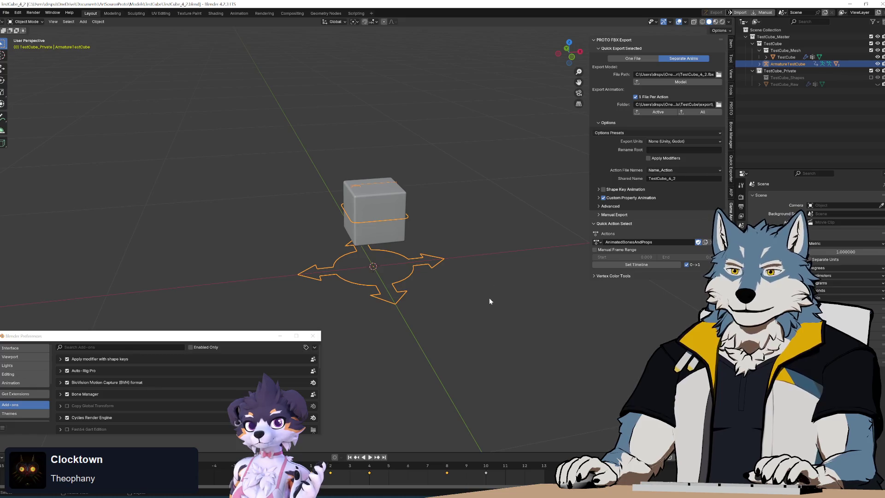
middle_click_drag(544, 198, 463, 241)
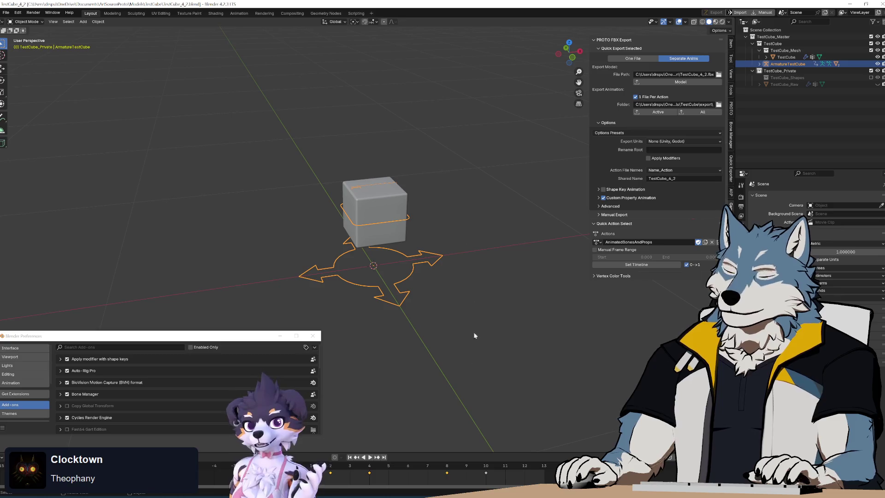
key("alt+Tab")
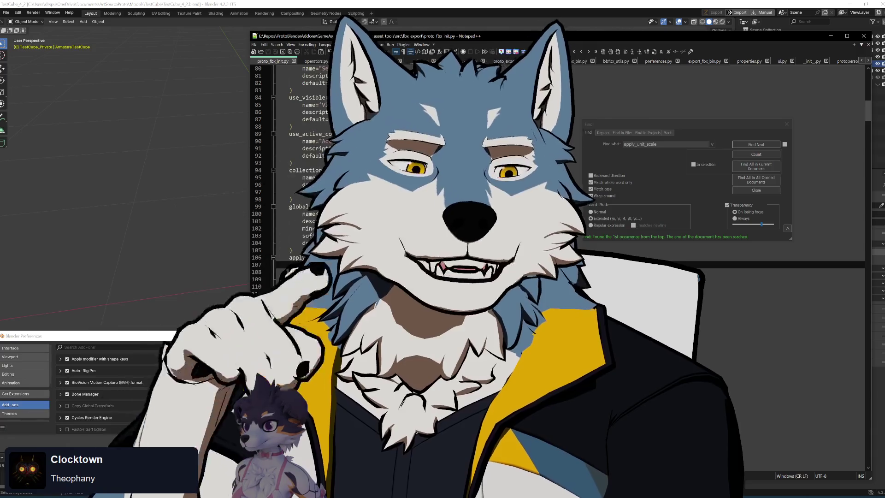
Switch to proto_export_fbx_bin.py at save_single, where apply_unit_scale defaults to False
key("ctrl+Tab")
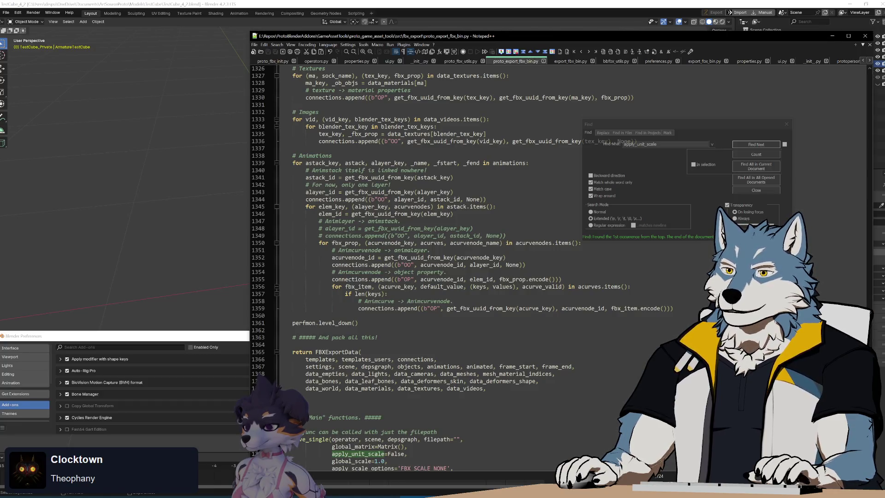
Select the units_blender_to_fbx_factor call on line 1438 and search for where it comes from
scroll(462, 267, "down", 15)
scroll(461, 267, "up", 10)
scroll(461, 268, "down", 10)
scroll(461, 268, "up", 20)
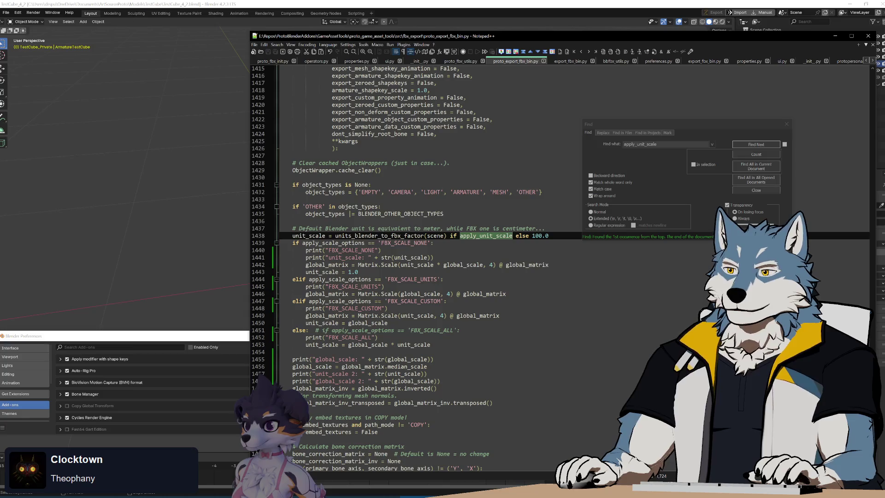
left_click(487, 239)
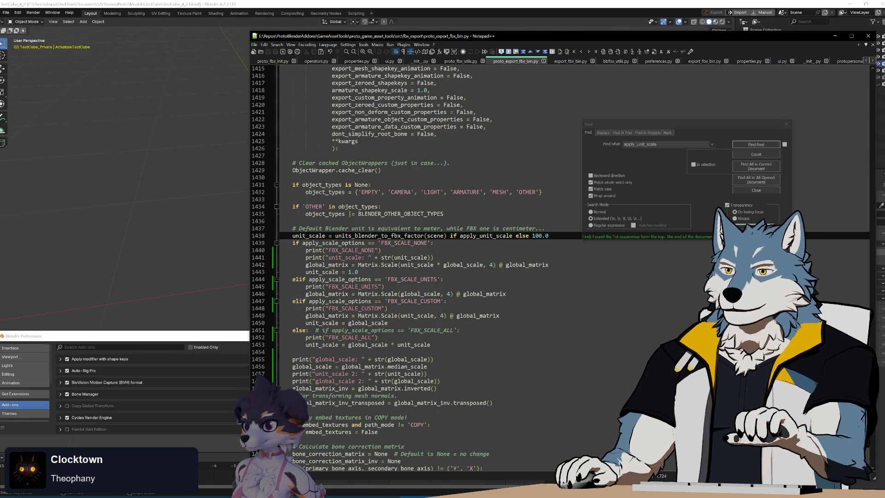
left_click(377, 251)
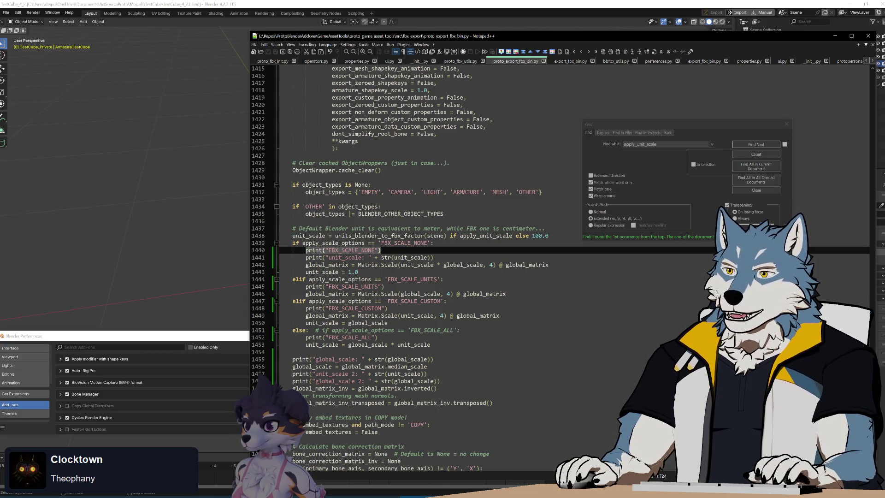
left_click(546, 228)
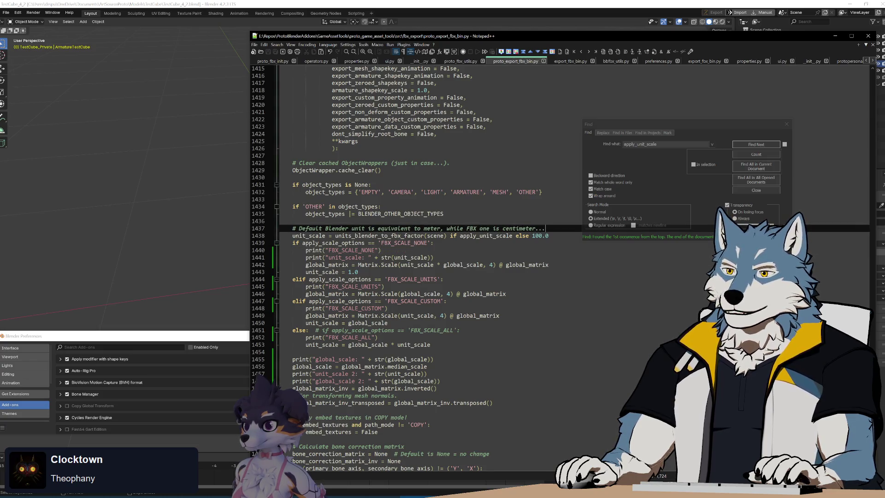
double_click(379, 236)
key("ctrl+f")
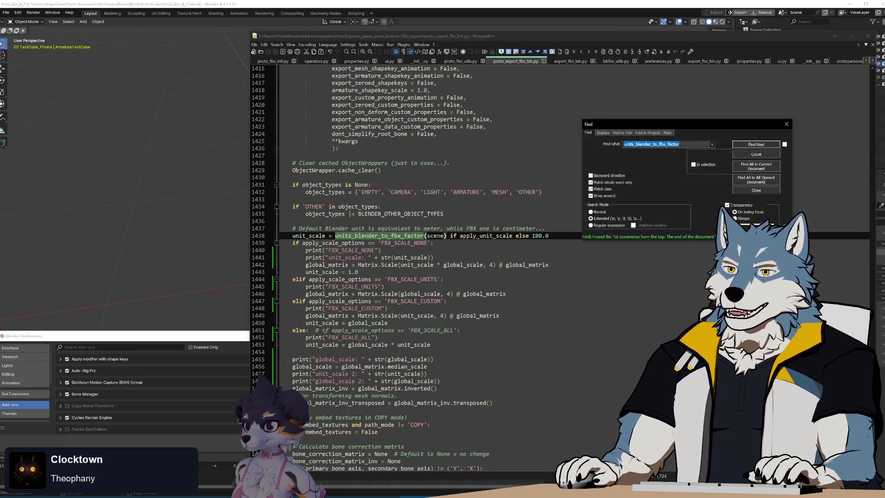
left_click(760, 145)
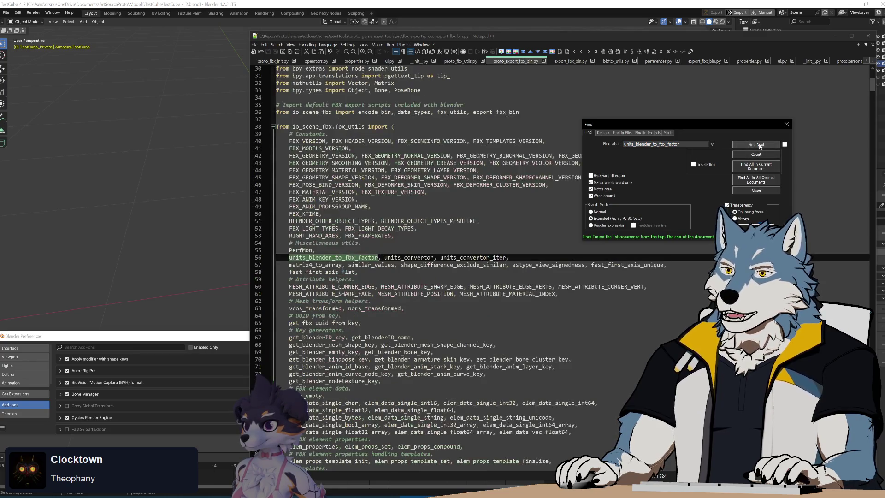
left_click(760, 145)
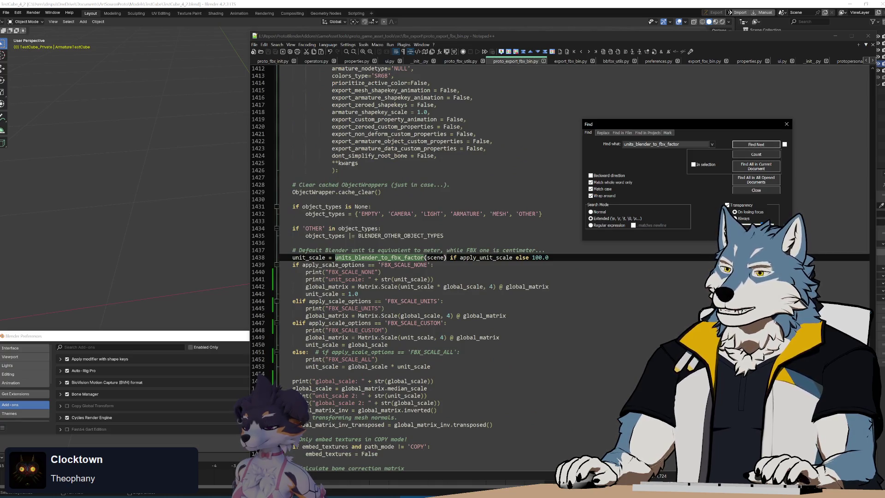
Widen Notepad++ and open the units_blender_to_fbx_factor definition in fbx_utils.py
mouse_move(249, 74)
left_mouse_down()
mouse_move(27, 134)
mouse_move(41, 134)
left_mouse_up()
left_click(804, 61)
left_click(750, 148)
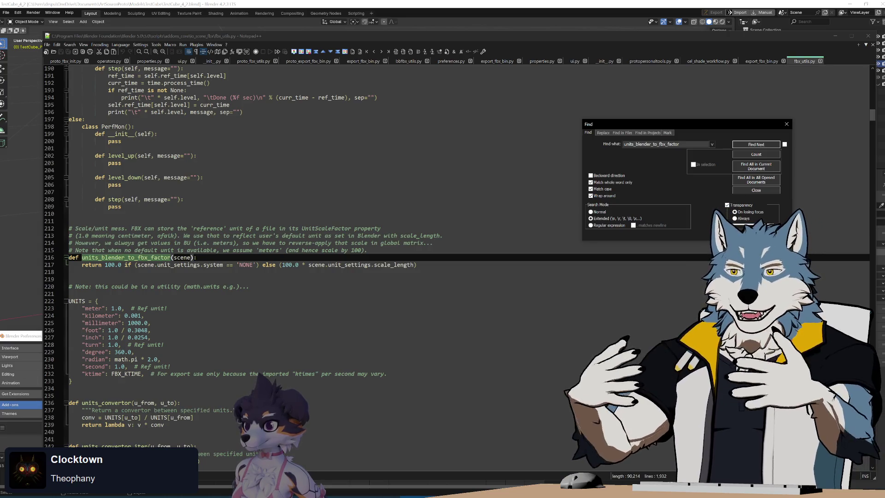
Select and review the units_blender_to_fbx_factor return expression in fbx_utils.py, then return to proto_export_fbx_bin.py
left_click(69, 213)
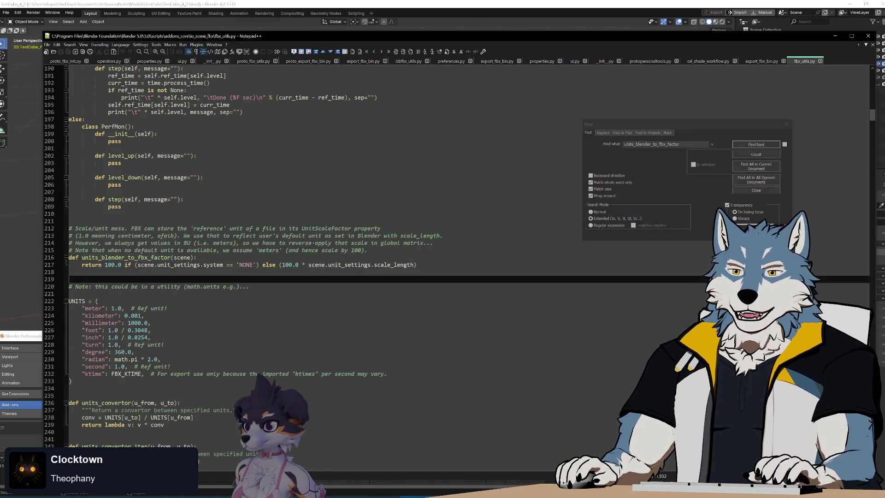
key("shift+Down")
key("shift+Down")
key("shift+Down")
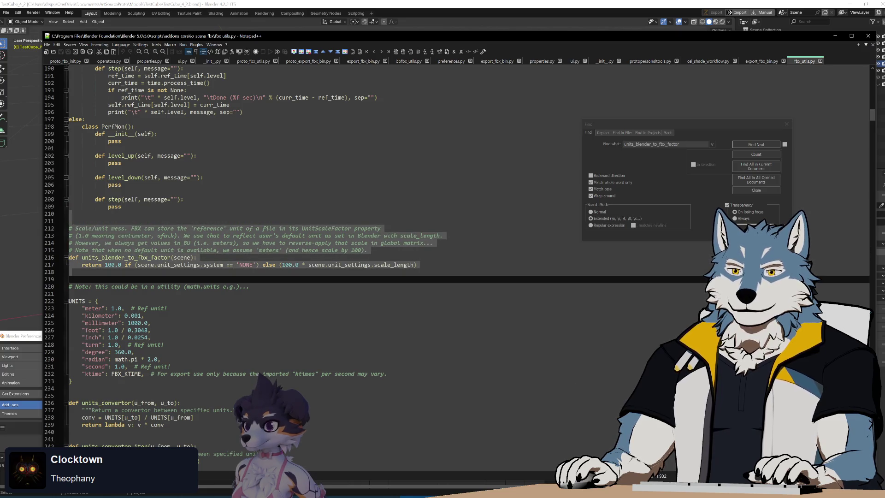
key("Right")
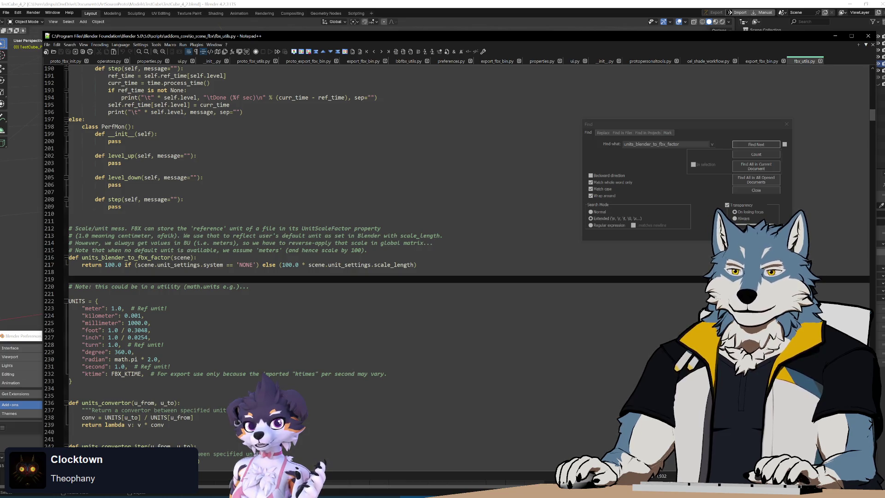
double_click(179, 264)
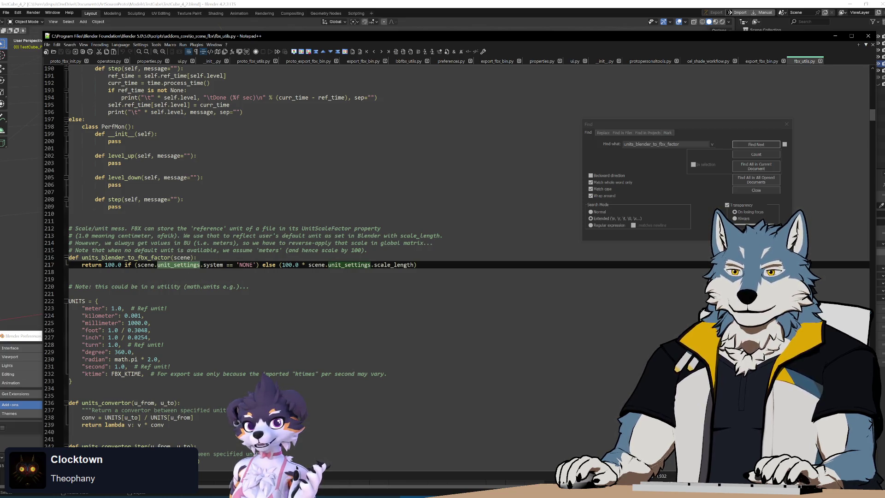
double_click(213, 264)
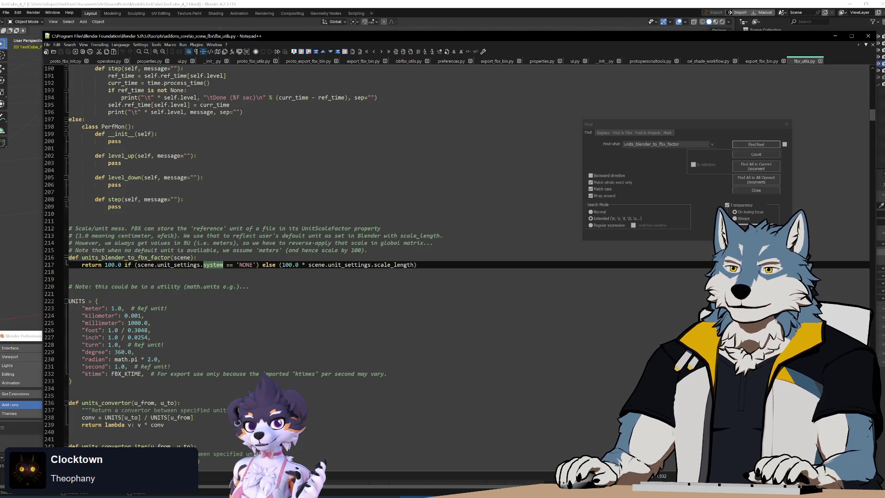
left_click_drag(138, 265, 417, 265)
key("ctrl+c")
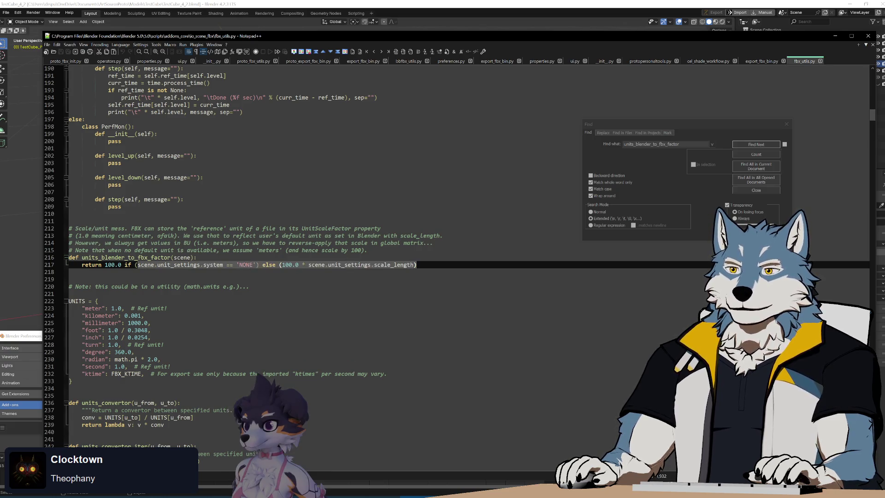
left_click(417, 264)
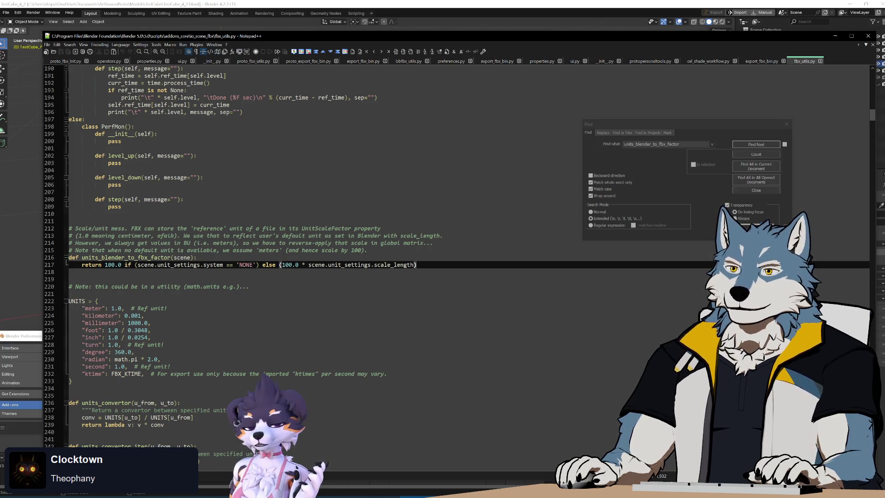
left_click(306, 65)
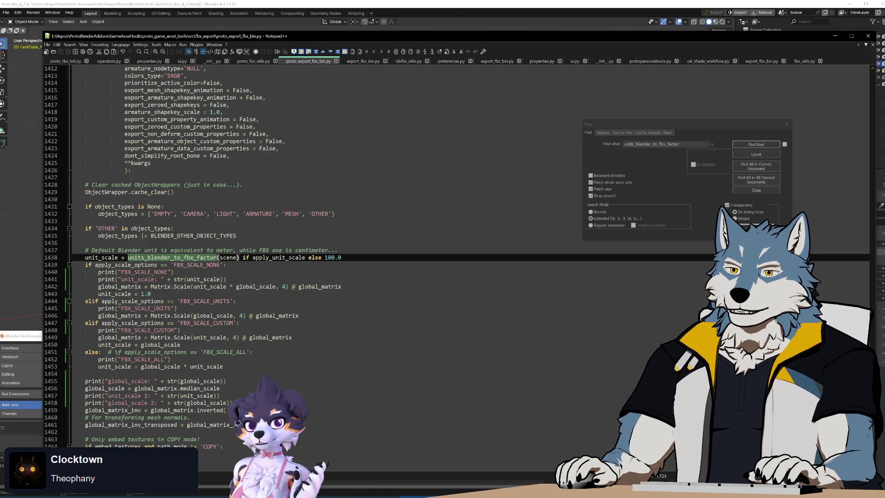
Paste the copied unit_settings expression on a new line 1438 and delete the stray parenthesis
left_click(338, 250)
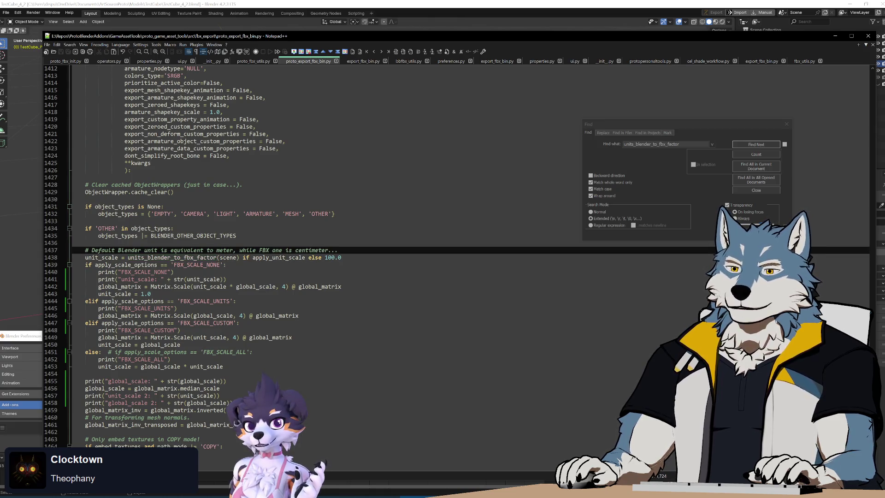
key("Return")
key("ctrl+v")
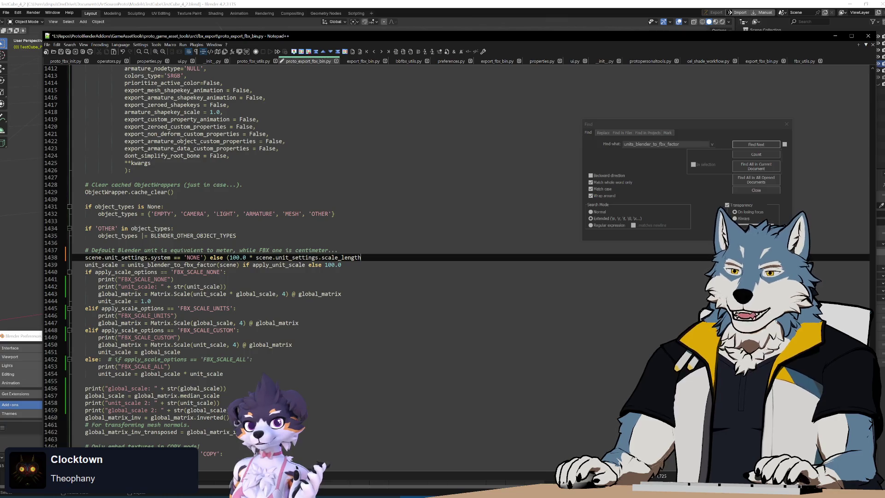
left_click(205, 259)
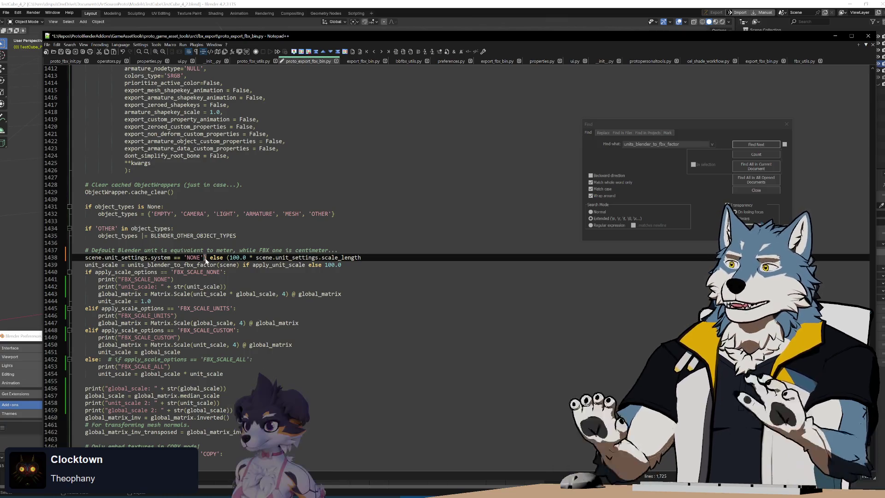
key("Delete")
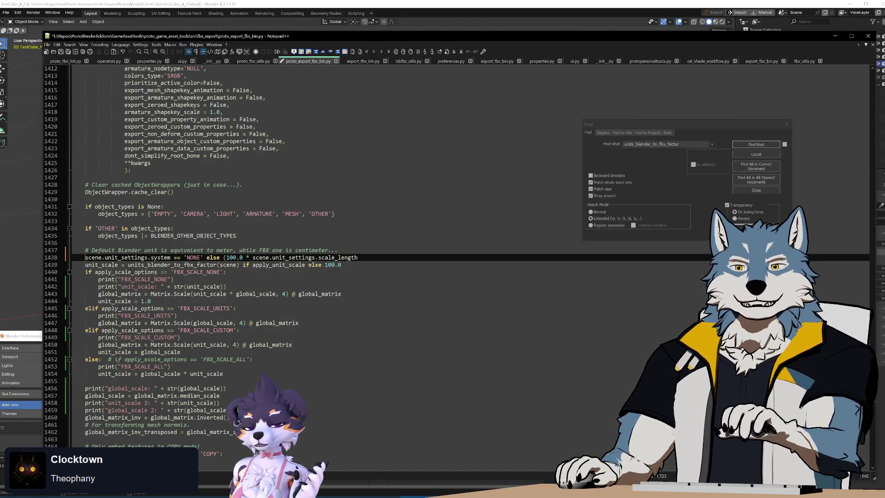
Reuse the FBX_SCALE_NONE print on line 1438, relabelling it "scene.unit_settings.system: " +
double_click(106, 279)
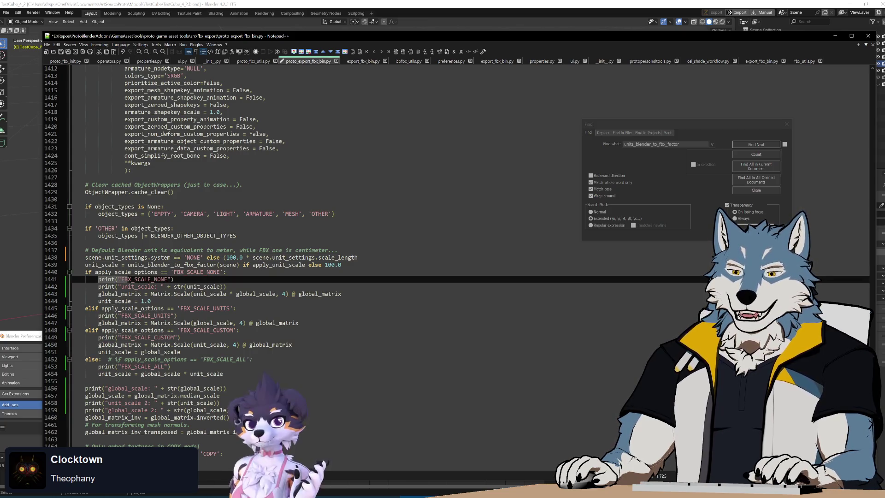
left_click_drag(121, 279, 174, 280)
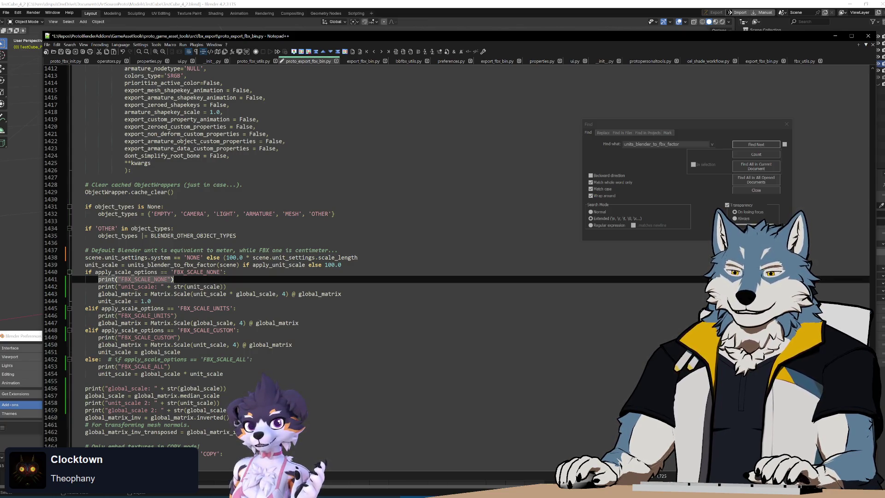
key("ctrl+c")
left_click(85, 257)
key("ctrl+v")
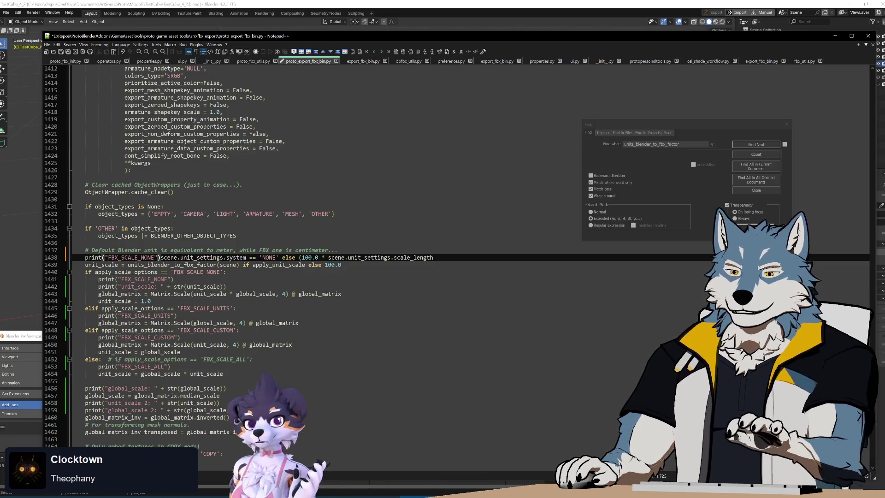
key("ctrl+shift+Right")
key("ctrl+shift+Right")
key("ctrl+shift+Right")
key("Delete")
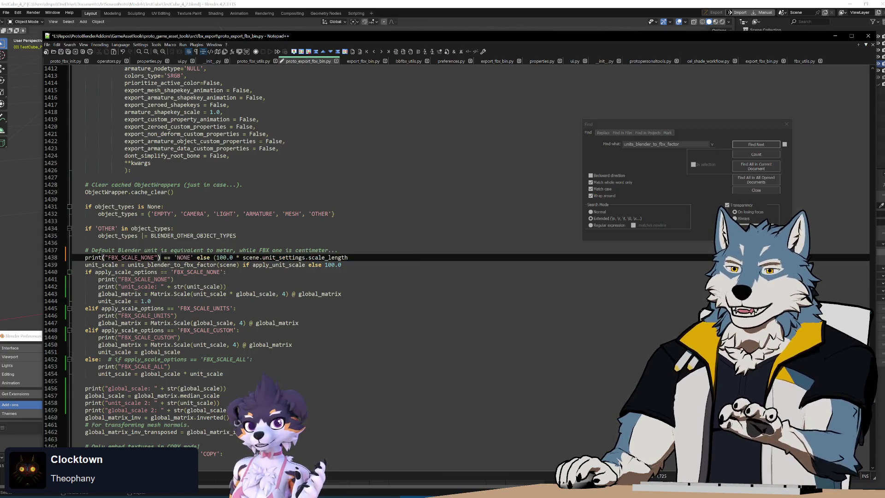
double_click(131, 258)
key("ctrl+v")
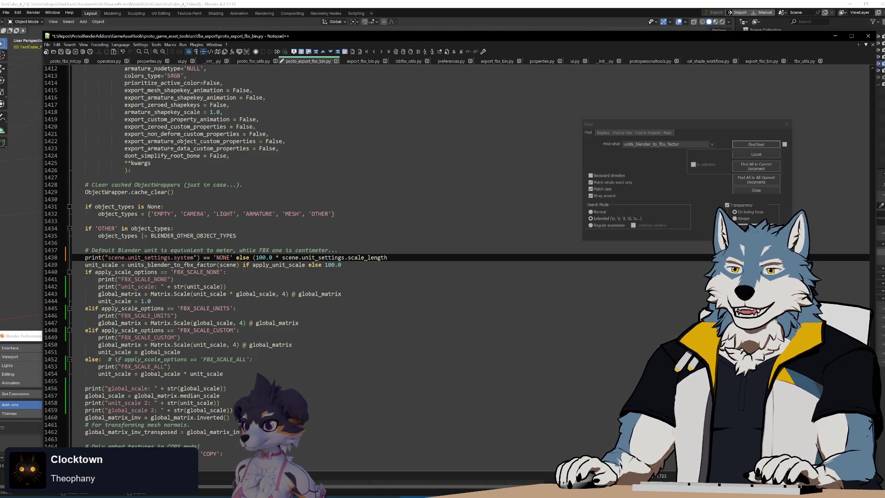
type(": ")
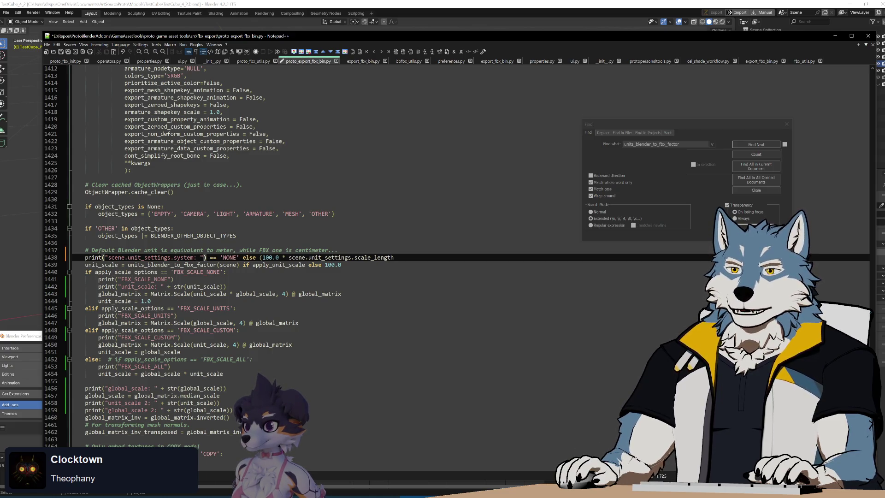
type("\" +")
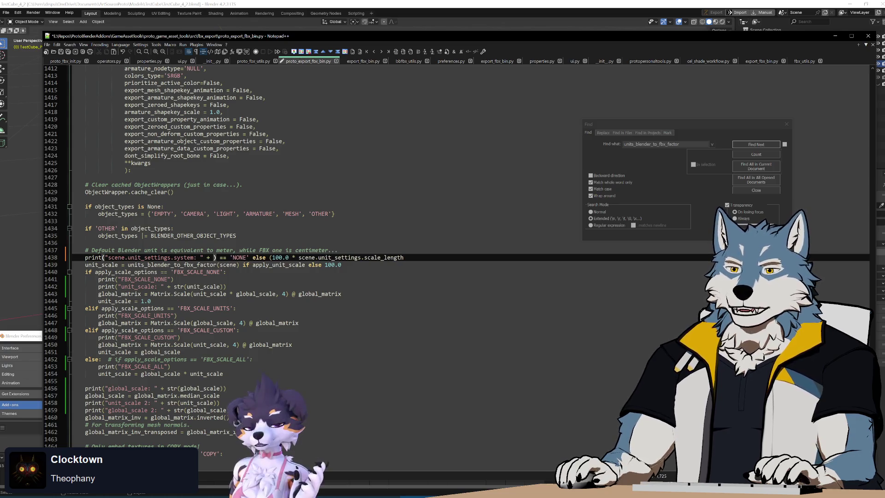
Paste scene.unit_settings.system after the plus sign as the printed value
left_click_drag(121, 258, 194, 257)
left_click_drag(122, 257, 108, 258)
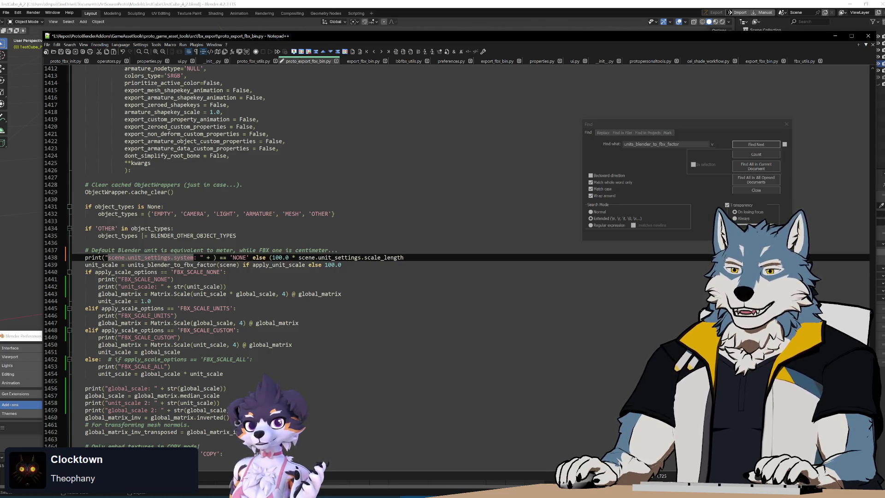
key("ctrl+c")
left_click(213, 258)
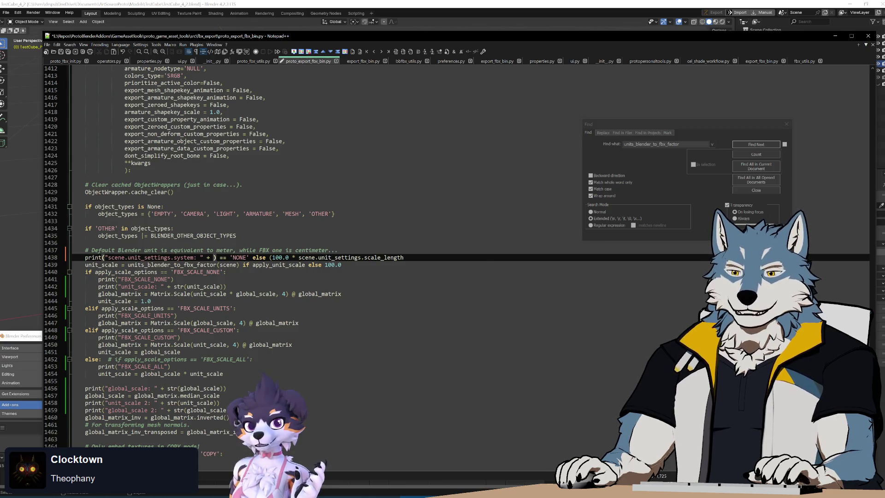
key("ctrl+v")
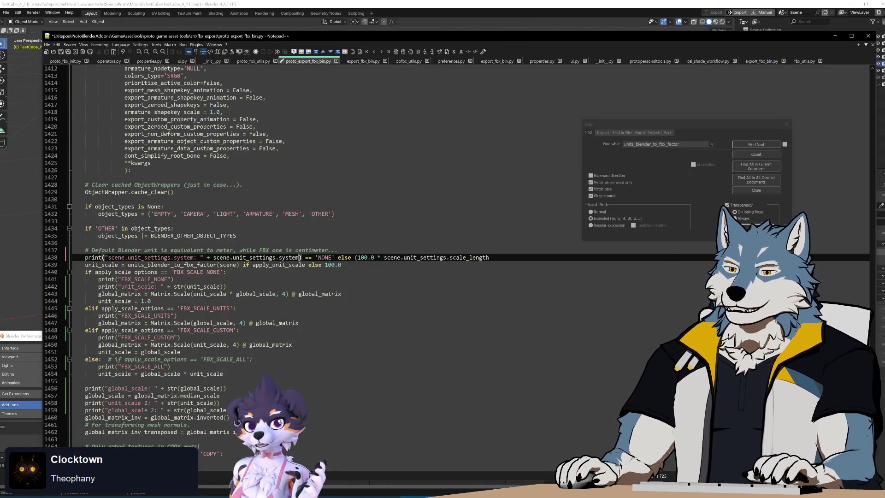
Put the scale_length expression on its own line 1439, starting a print labelled with scene.unit_settings.scale_length
key("shift+Right")
key("shift+Right")
key("shift+Right")
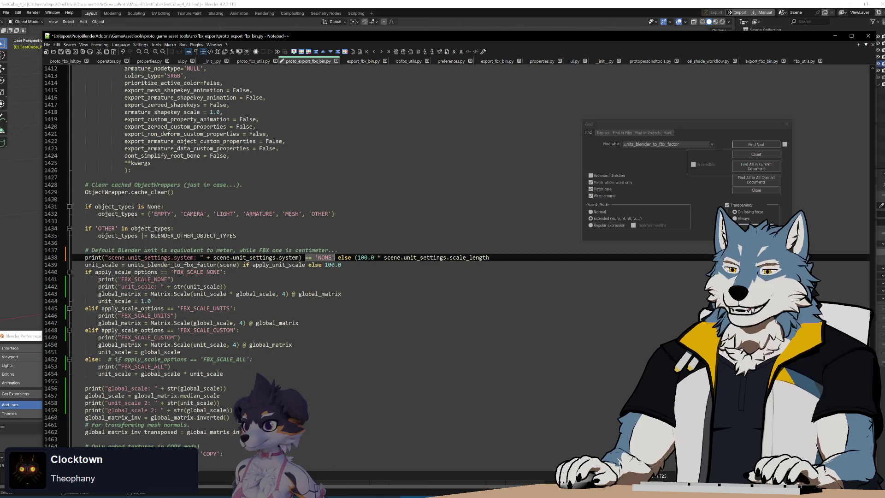
key("Left")
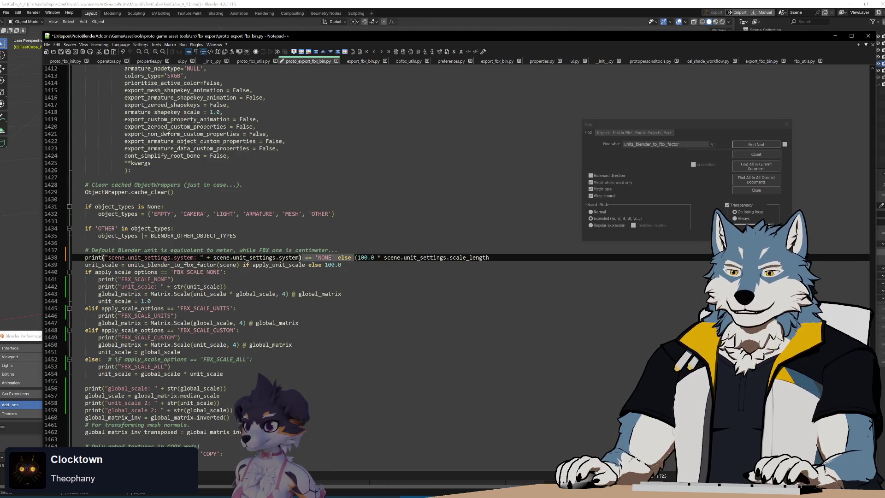
key("shift+ctrl+Right")
key("shift+ctrl+Right")
key("shift+ctrl+Right")
key("Return")
type("print(")
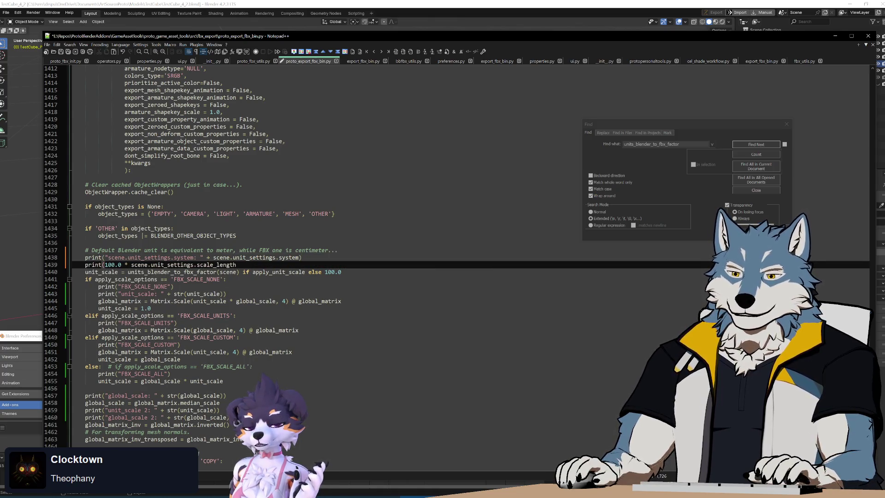
type("\"")
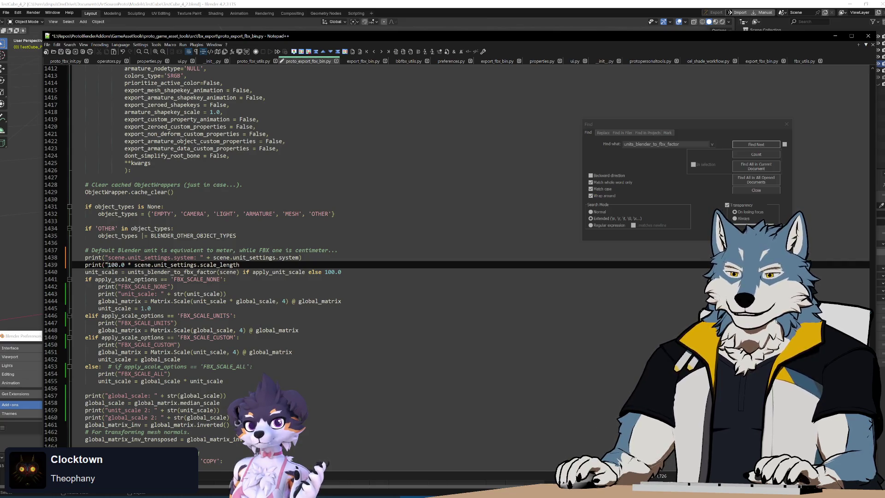
key("End")
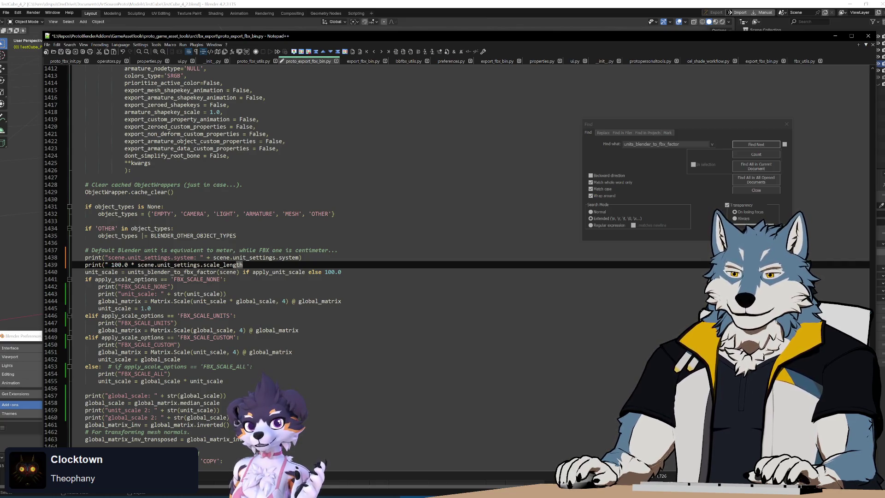
key("ctrl+shift+Left")
key("ctrl+shift+Left")
key("ctrl+shift+Left")
key("ctrl+v")
type("\"")
type(":")
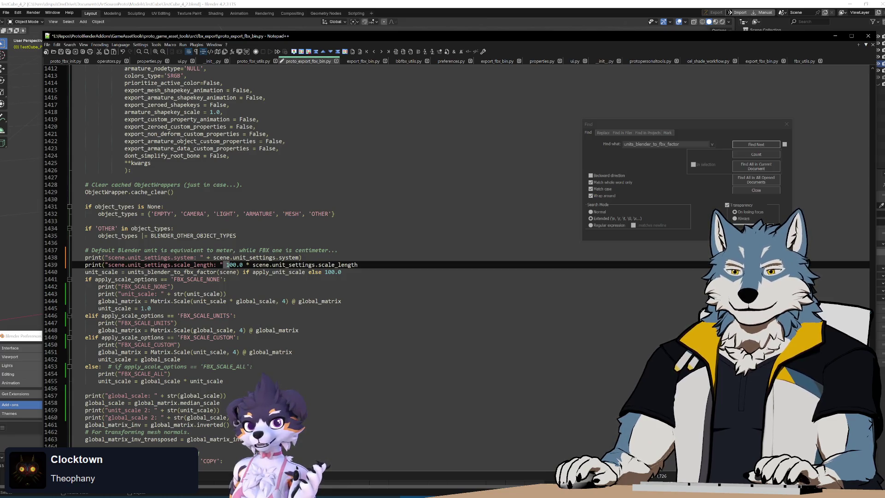
Remove '100.0 * ' from line 1439, add the closing ')', and save the exporter script
key("Right")
key("shift+Right")
key("shift+Right")
key("shift+Right")
key("Left")
key("shift+Left")
key("shift+Left")
key("shift+Left")
key("BackSpace")
type(")")
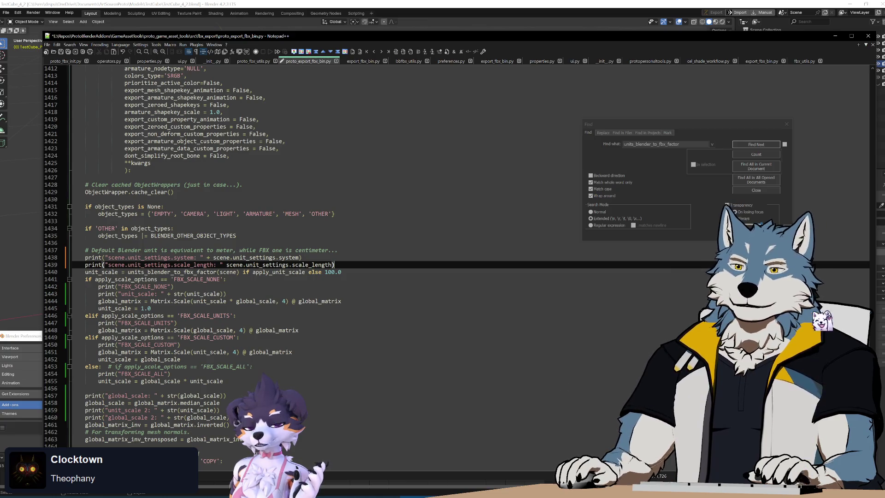
key("Up")
key("Up")
key("Up")
key("Up")
key("Up")
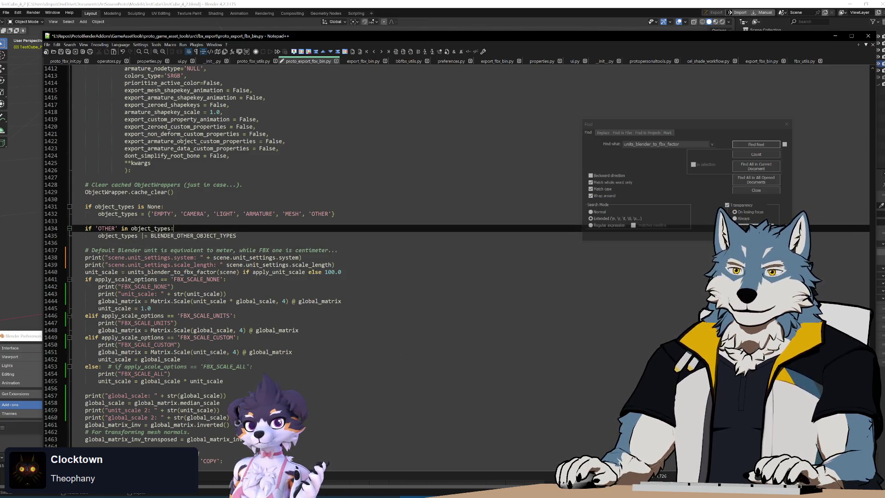
key("Up")
key("Up")
key("Up")
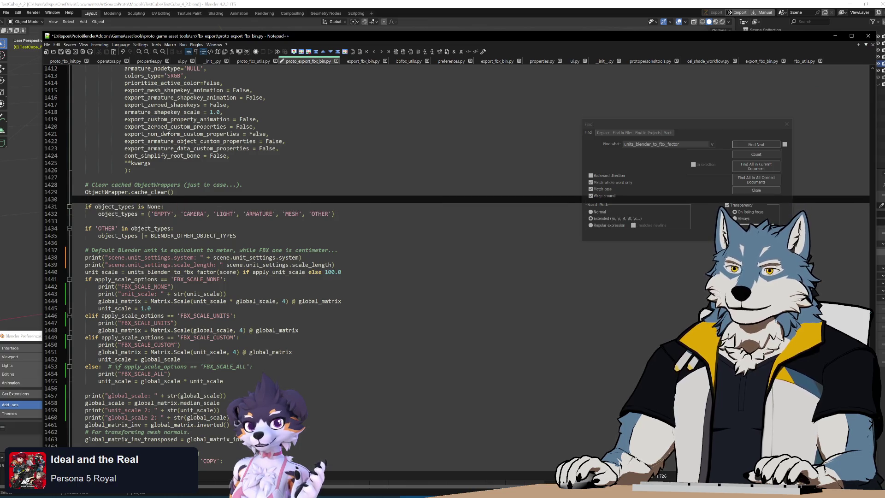
left_click(341, 272)
key("ctrl+s")
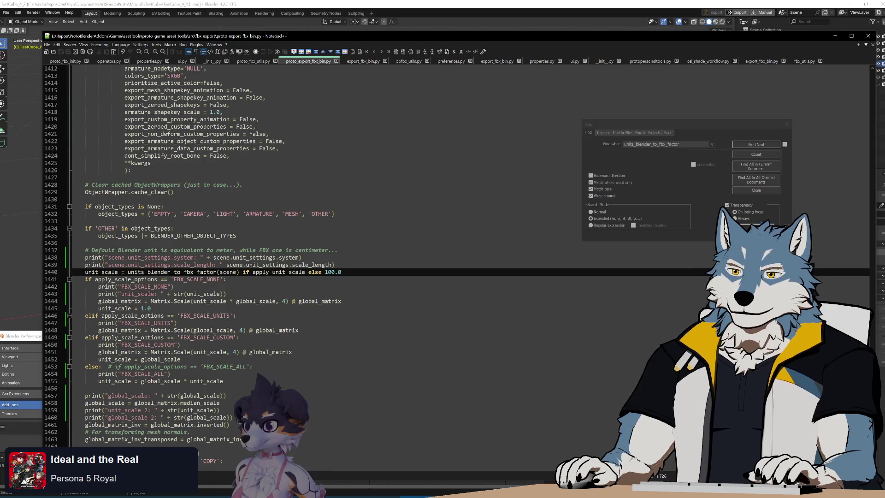
key("shift+Home")
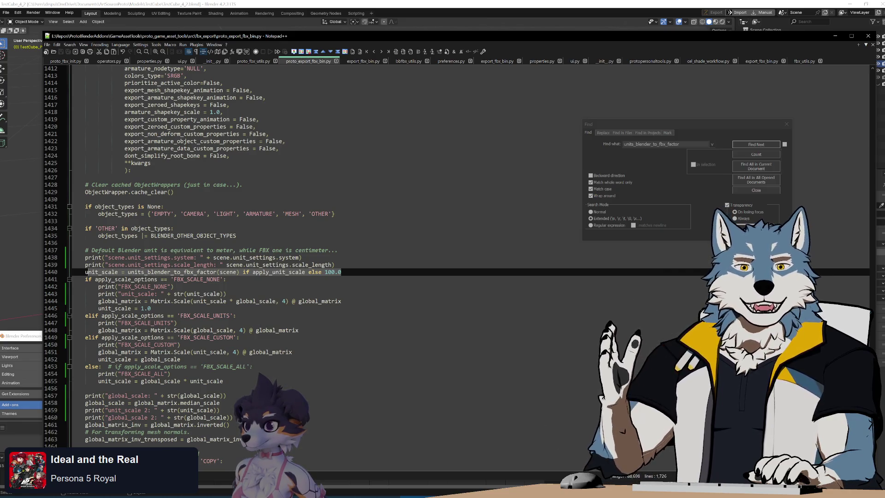
Run Build.bat to rebuild the add-on zip, close the build console, and return to Blender
key("alt+Tab")
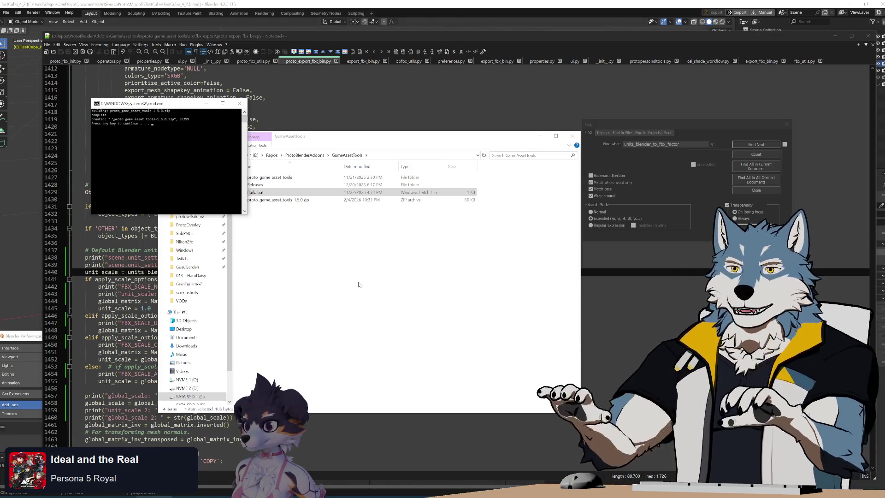
left_click(359, 284)
left_click(135, 159)
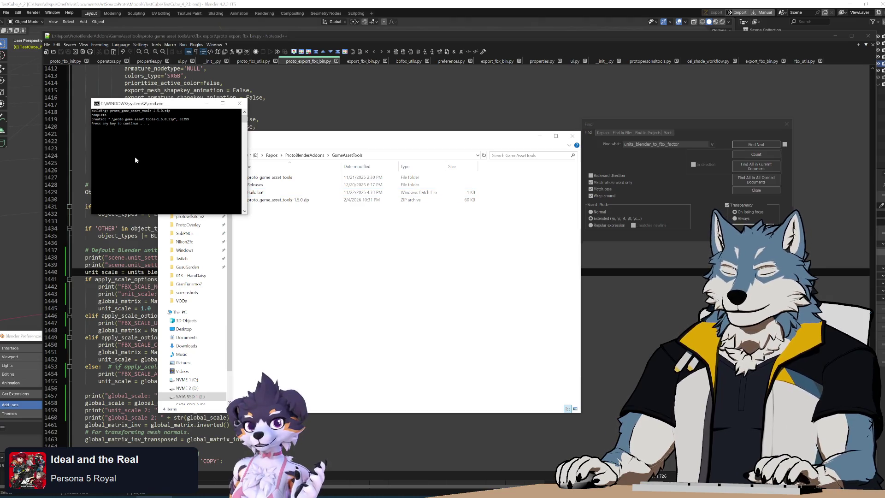
key("Return")
key("alt+Tab")
left_click(315, 349)
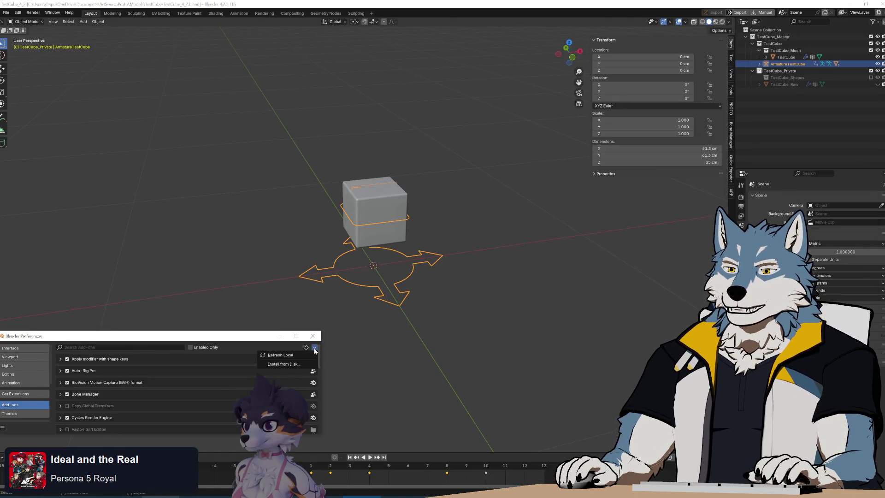
Install the rebuilt add-on zip from disk, then deselect the cube and armature
left_click(277, 363)
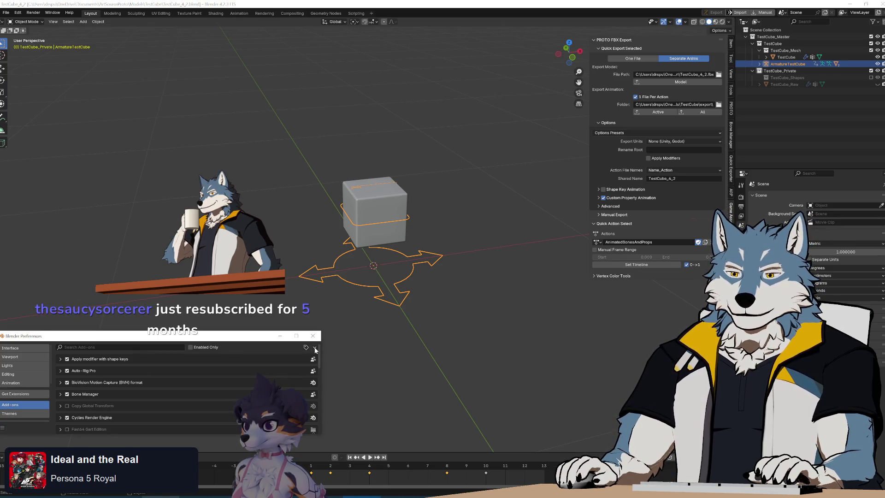
left_click(480, 323)
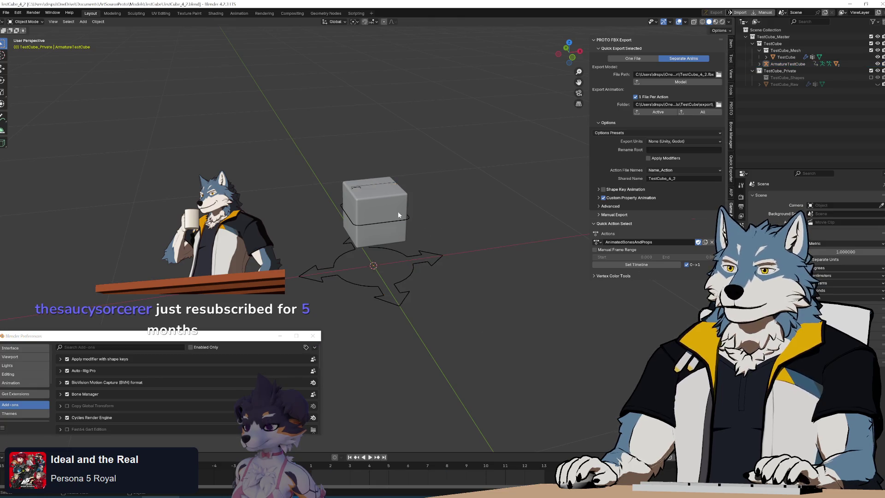
Select the armature and export its active action, which fails with a str + float TypeError
left_click(410, 219)
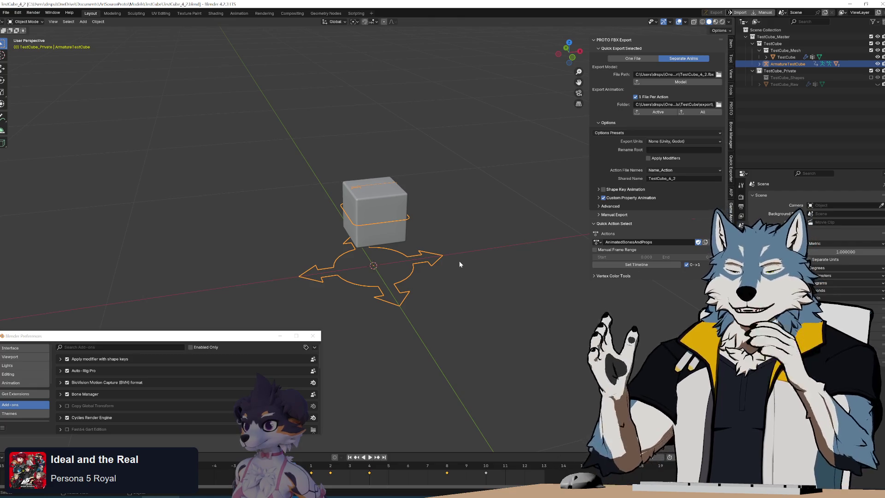
mouse_move(424, 269)
middle_mouse_down()
mouse_move(356, 234)
mouse_move(378, 222)
middle_mouse_up()
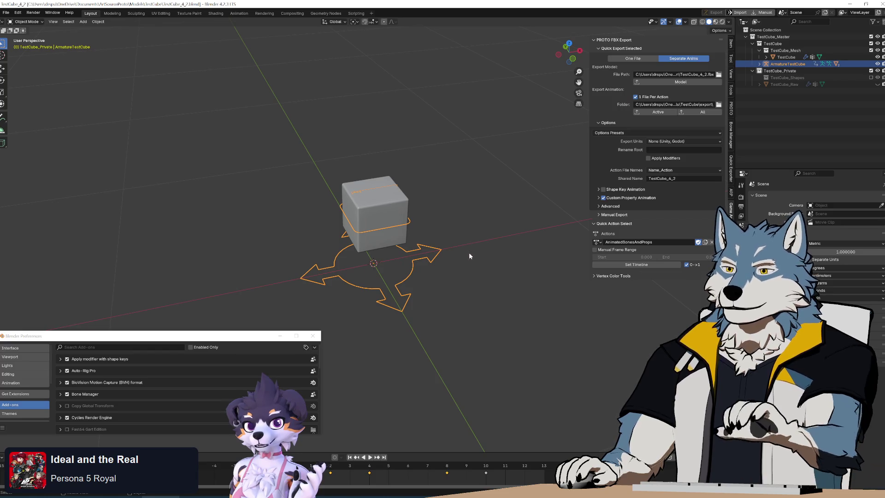
left_click(657, 112)
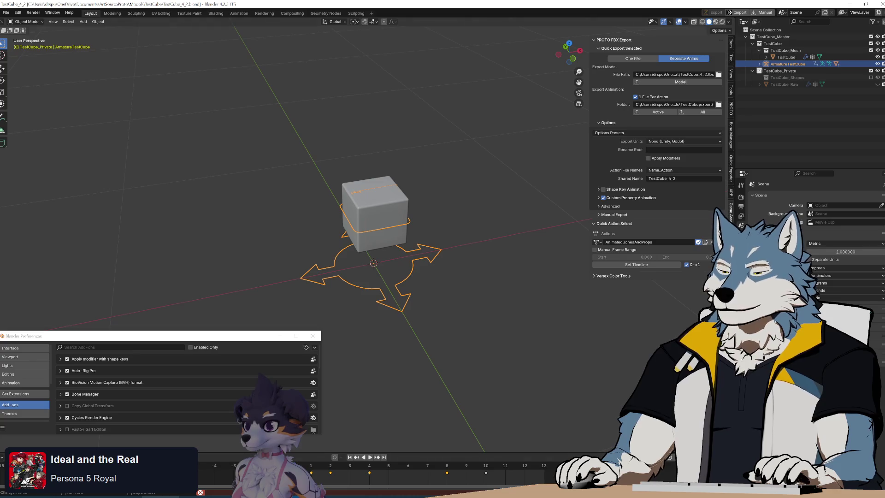
Wrap scene.unit_settings.scale_length in str() on line 1439 and save the script
key("alt+Tab")
left_click(232, 265)
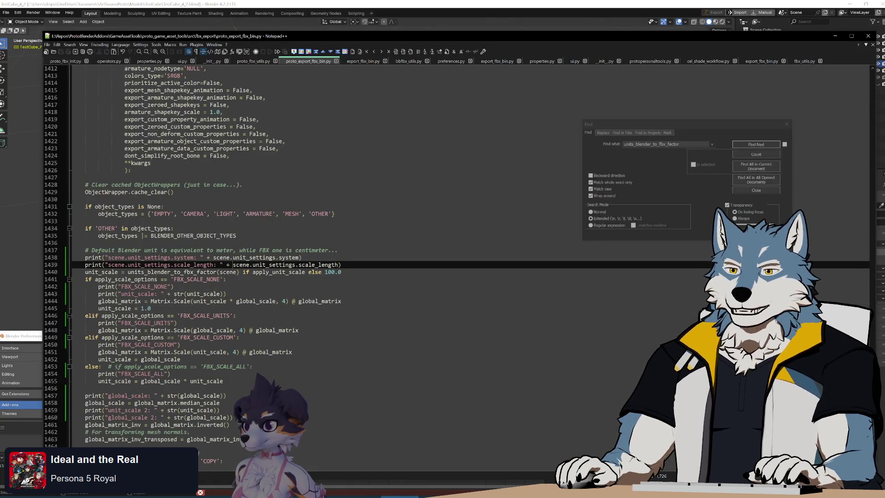
type("str(s")
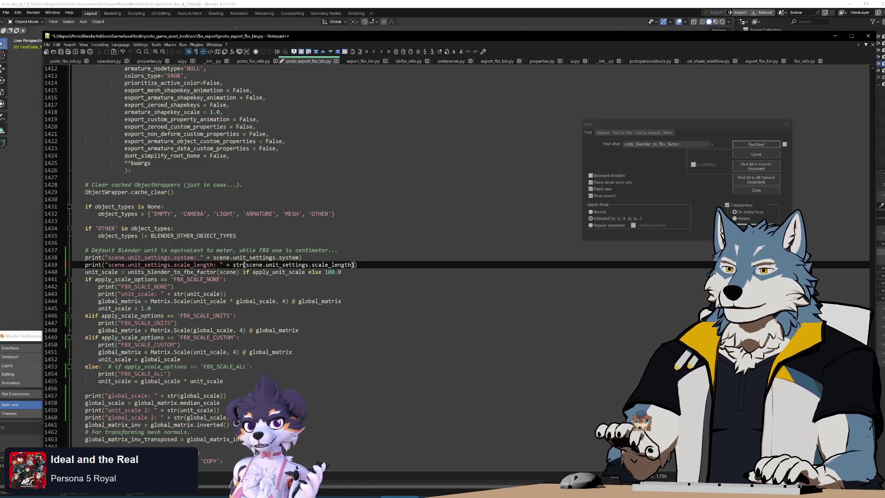
type(")")
key("ctrl+s")
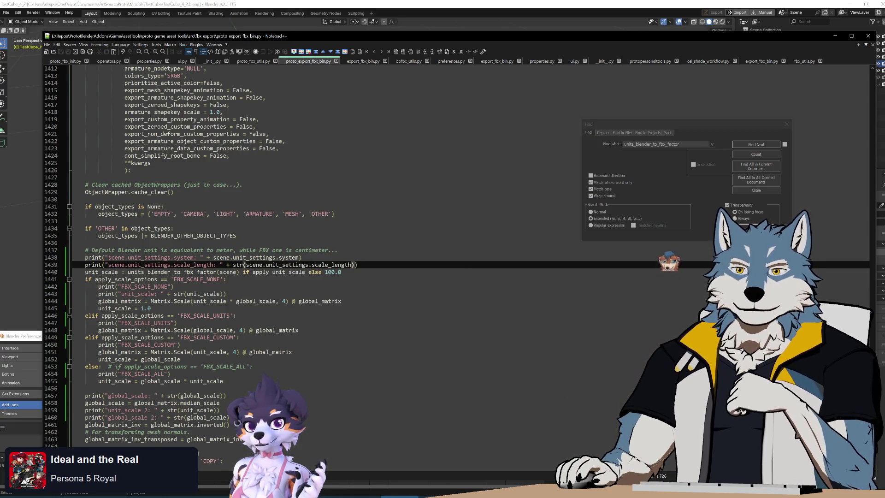
left_click(358, 265)
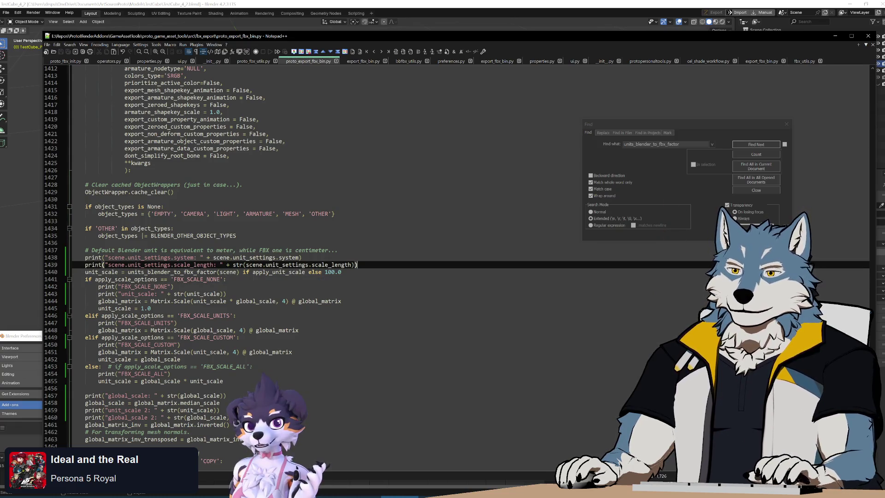
Rebuild the add-on with Build.bat and start Install from Disk in Blender's Add-ons preferences
key("alt+Tab")
double_click(323, 192)
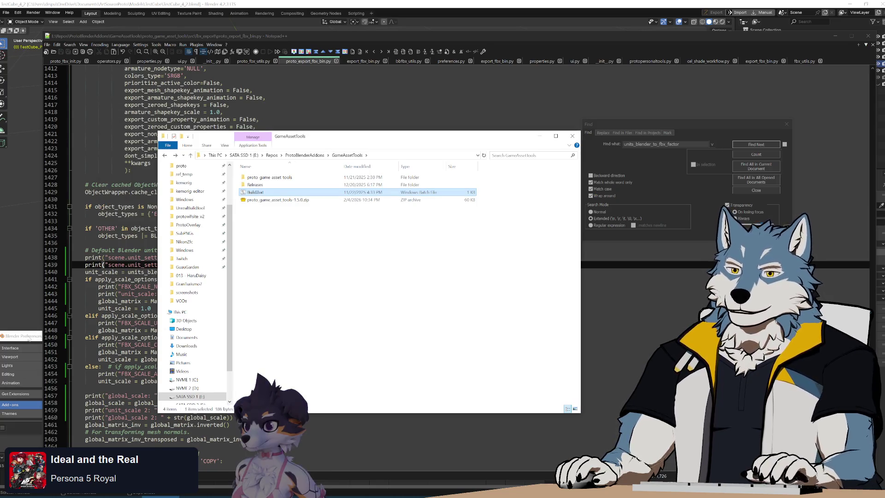
key("alt+Tab")
left_click(315, 347)
left_click(290, 362)
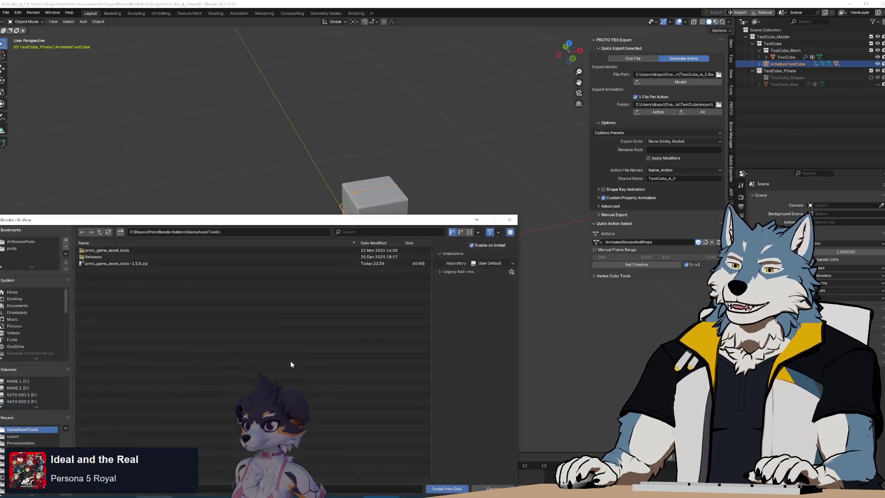
Reinstall the add-on from proto_game_asset_tools-1.5.0.zip
double_click(134, 264)
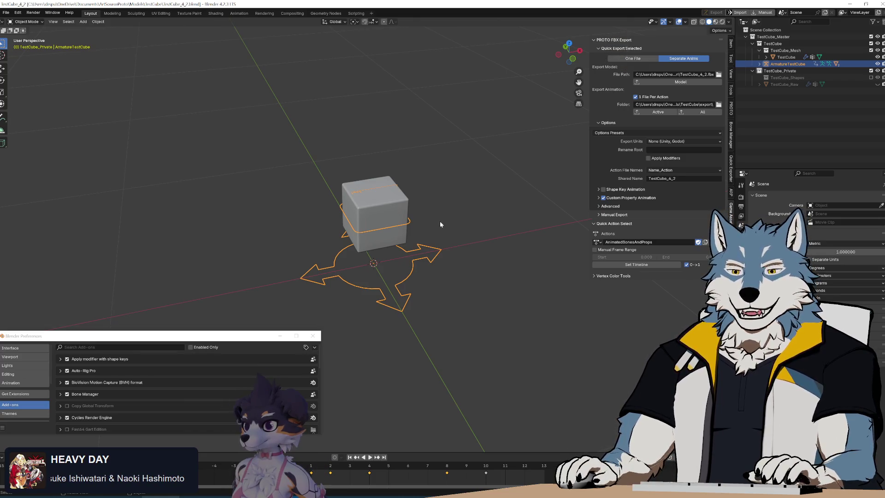
Play the cube's animation, then stop it back at frame 0
mouse_move(447, 246)
middle_mouse_down()
mouse_move(442, 231)
mouse_move(453, 246)
mouse_move(399, 431)
middle_mouse_up()
key("space")
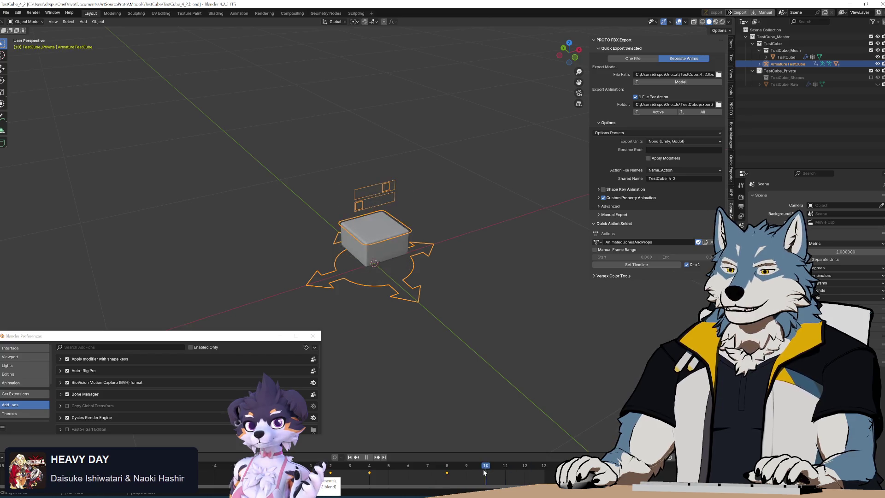
key("Escape")
mouse_move(484, 292)
middle_mouse_down()
mouse_move(486, 334)
mouse_move(466, 336)
mouse_move(506, 290)
mouse_move(471, 277)
middle_mouse_up()
Reinstall the rebuilt add-on zip from disk
left_click(314, 347)
left_click(299, 364)
left_click(120, 265)
double_click(120, 265)
left_click(731, 108)
Re-export the cube's animation and read the console: METRIC, scale_length 1.0, unit_scale 100.0
left_click(659, 112)
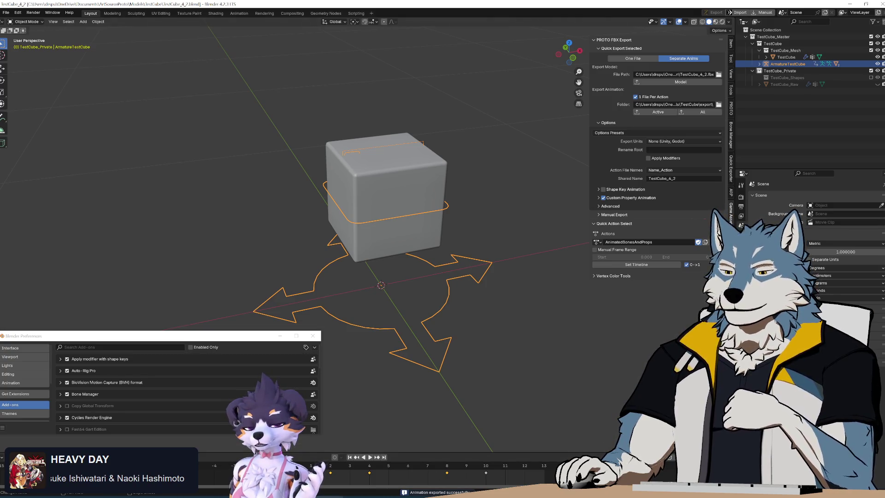
key("alt+Tab")
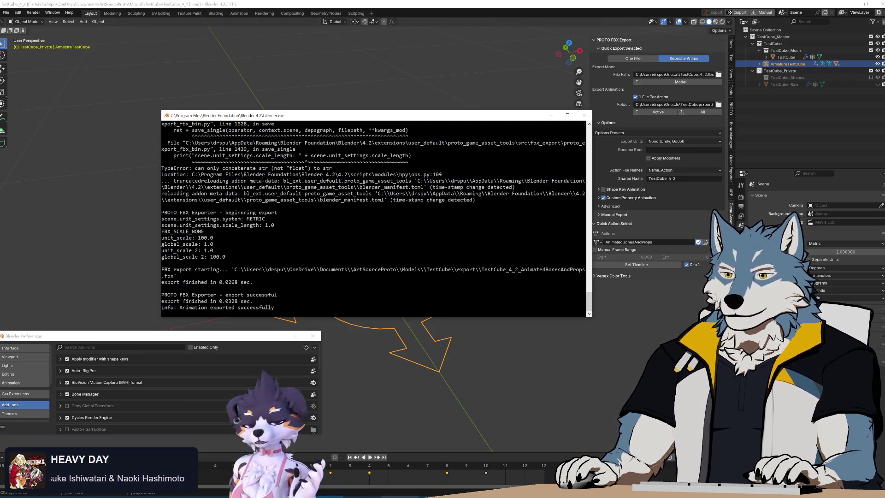
key("alt+Tab")
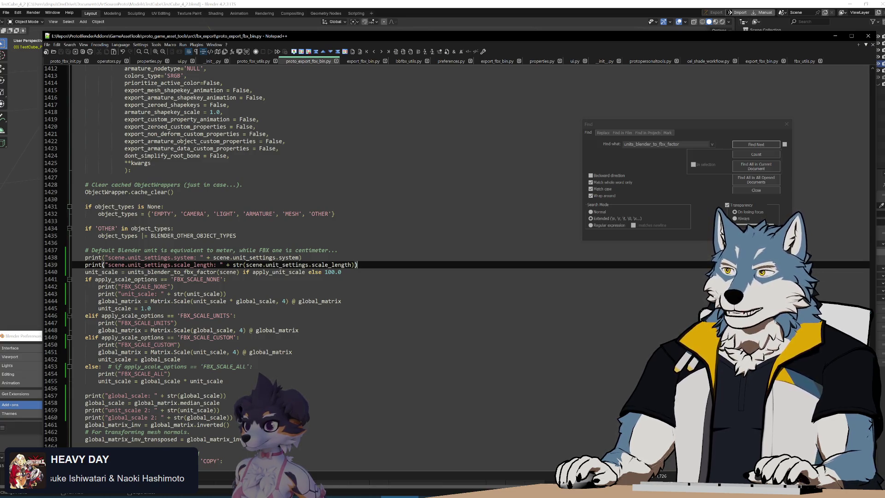
key("ctrl+Tab")
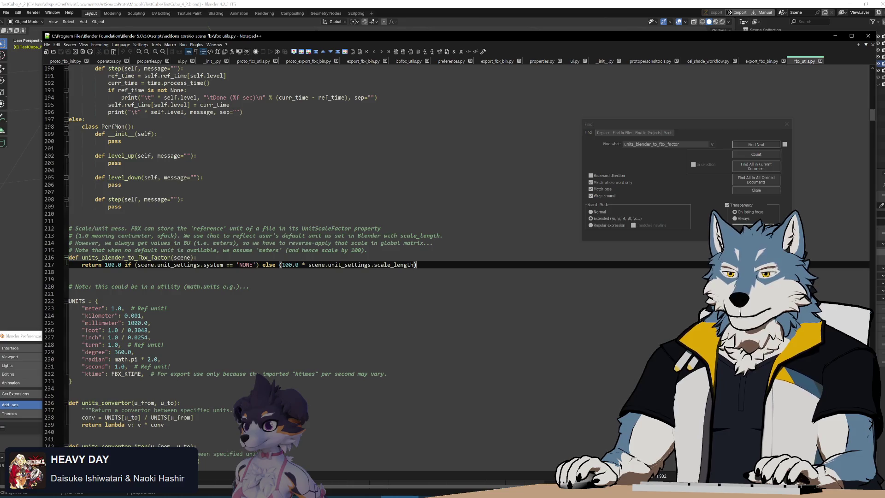
left_click(105, 265)
key("shift+End")
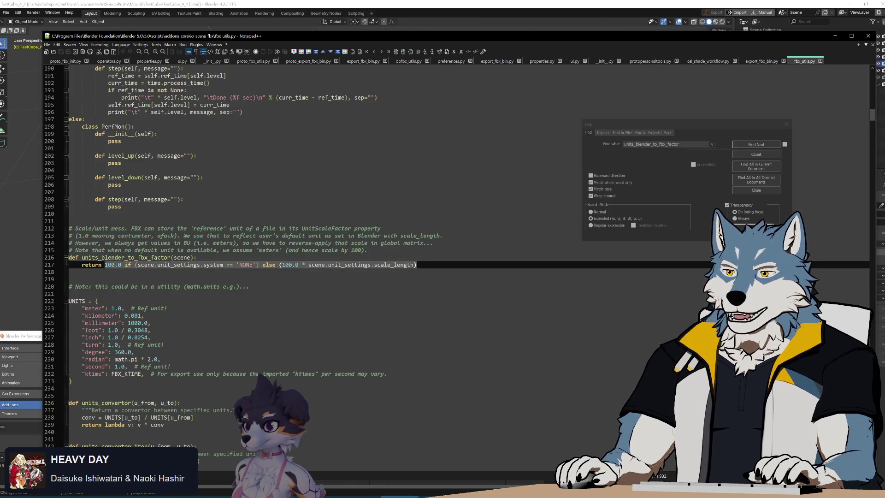
key("Right")
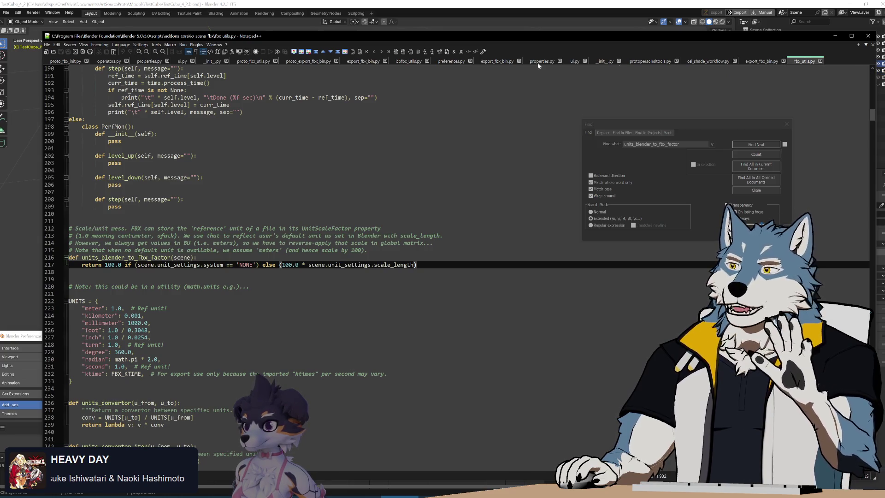
left_click(319, 62)
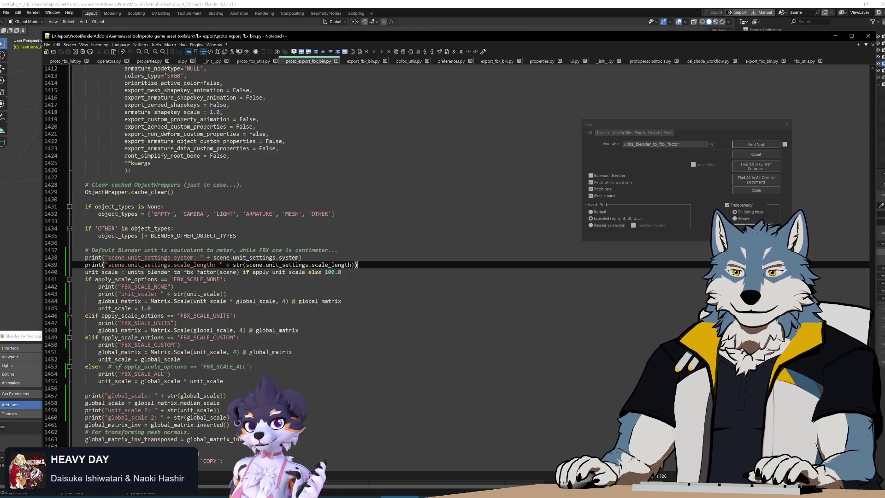
Undo the str() wrap and delete the two scene unit-settings print lines
key("ctrl+z")
key("ctrl+z")
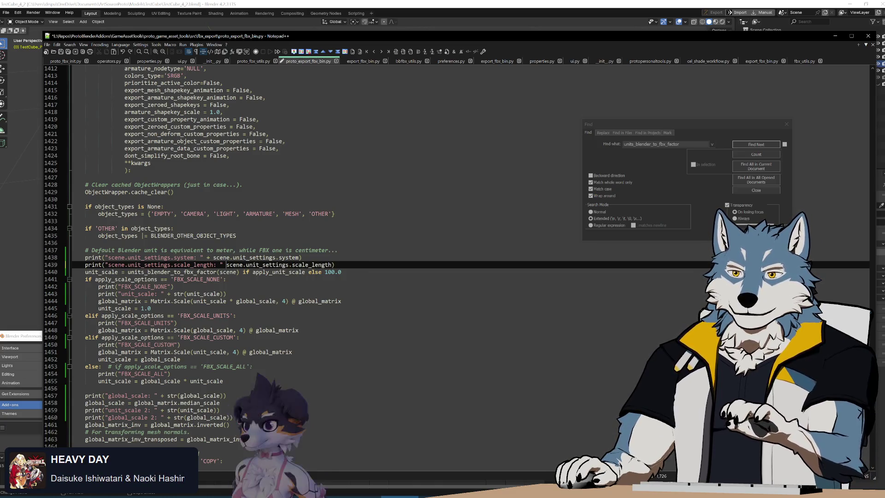
key("Down")
key("Up")
key("BackSpace")
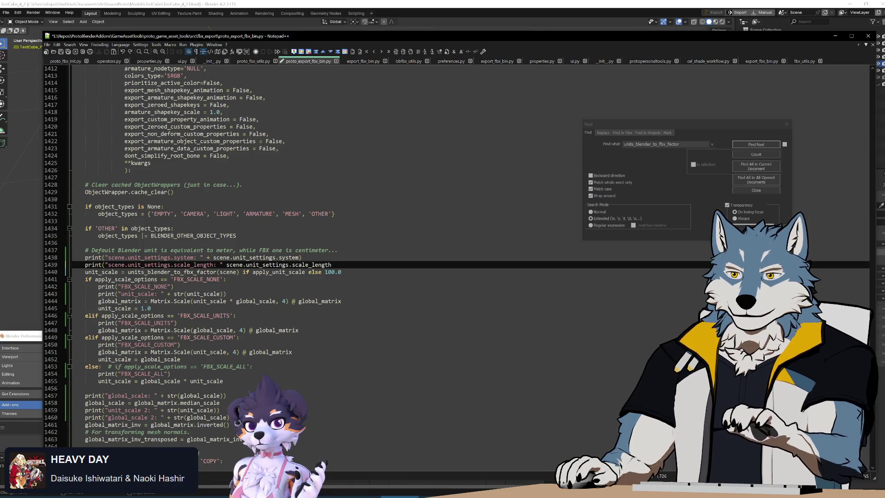
key("shift+Up")
key("shift+Up")
key("Delete")
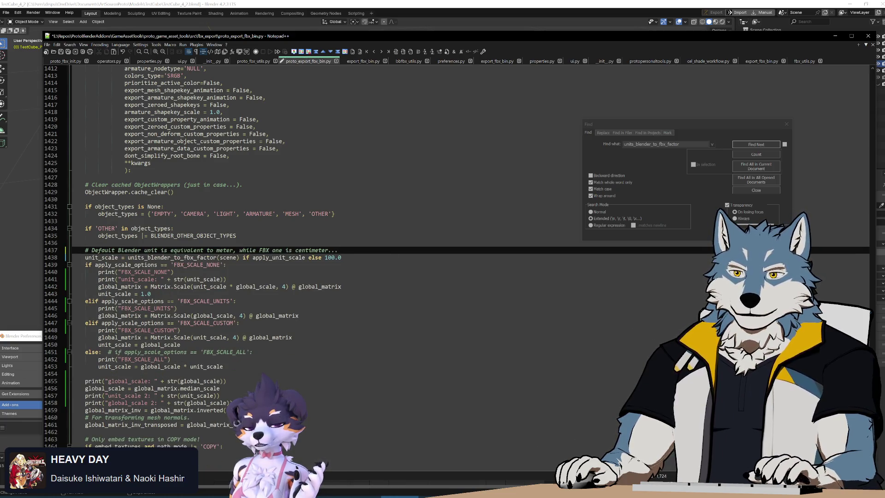
Delete the FBX_SCALE_NONE, unit_scale, FBX_SCALE_UNITS and FBX_SCALE_CUSTOM debug prints
key("Down")
key("Down")
key("Down")
key("shift+Up")
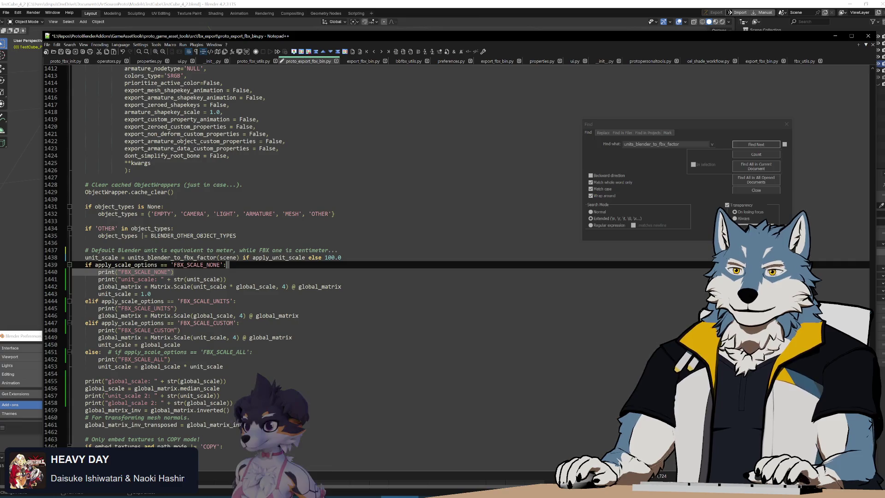
key("Down")
key("Down")
key("shift+Up")
key("shift+Up")
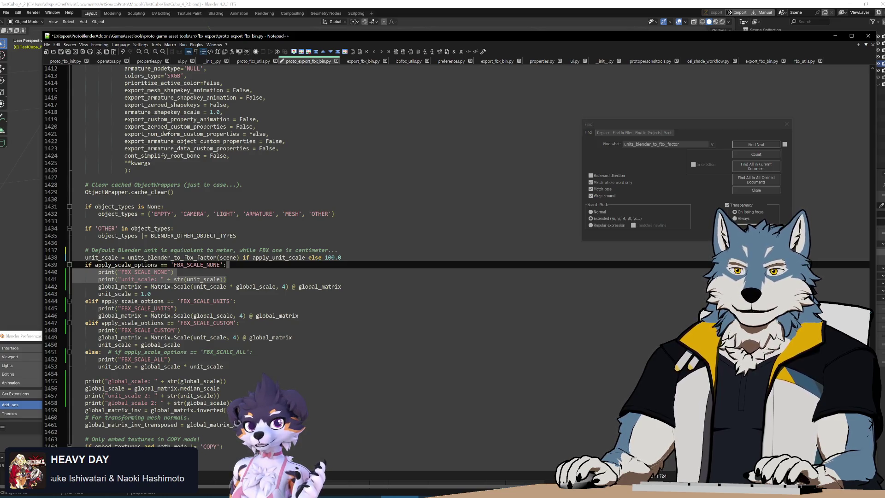
key("Delete")
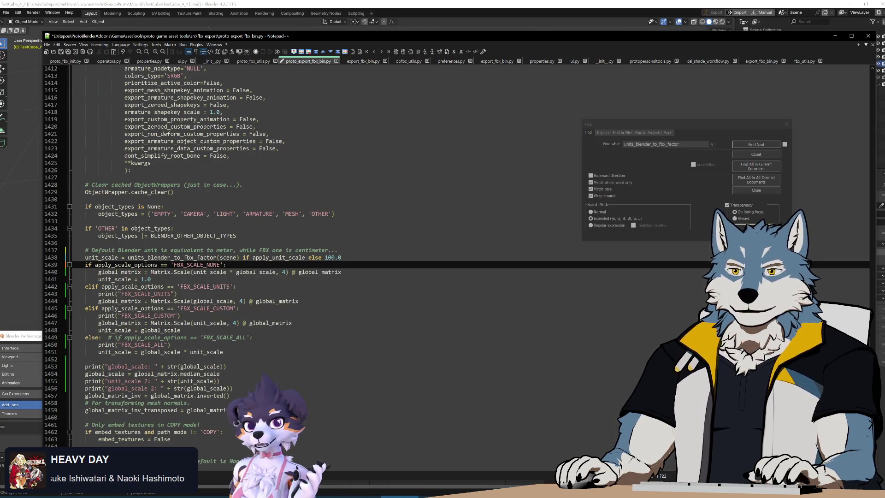
key("Down")
key("Down")
key("Down")
key("shift+Up")
key("Delete")
key("Down")
key("Down")
key("Down")
key("shift+Up")
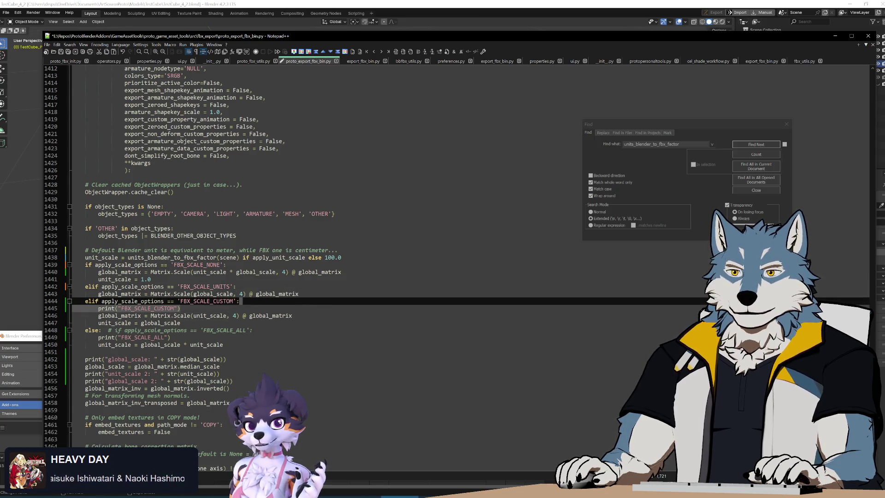
key("Delete")
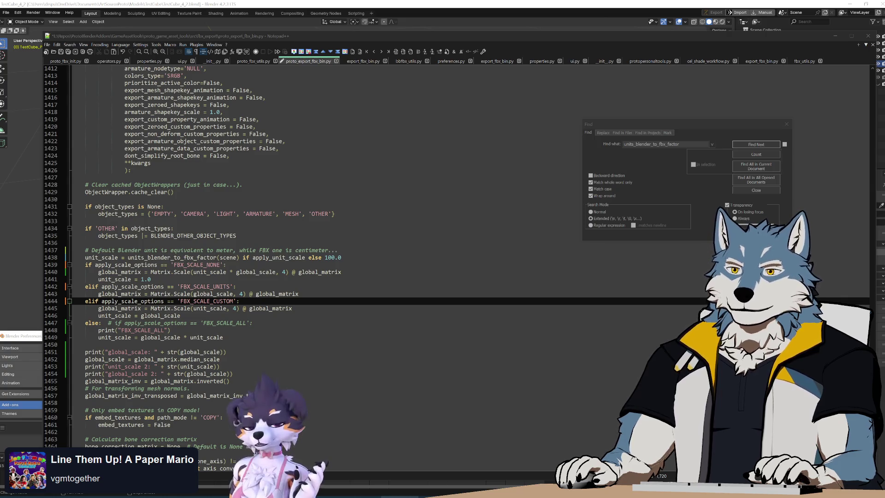
key("alt+Tab")
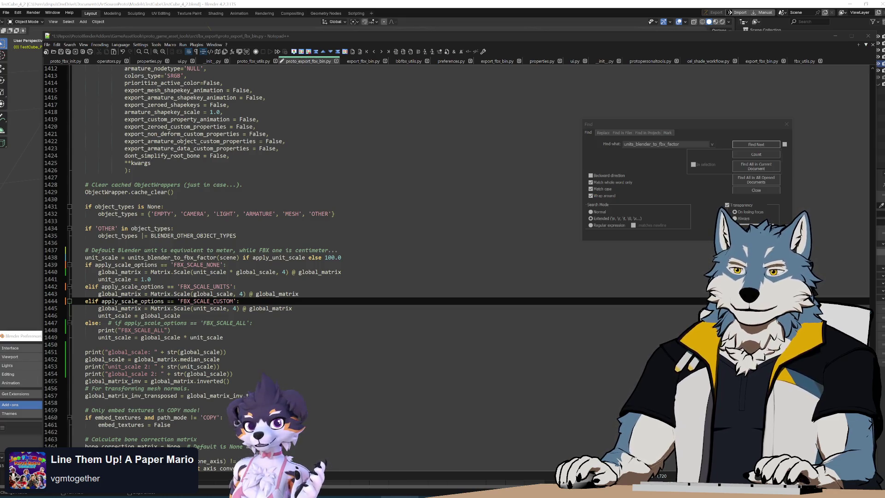
Delete the global_scale, unit_scale and FBX_SCALE_ALL debug prints and save the script
left_click(181, 315)
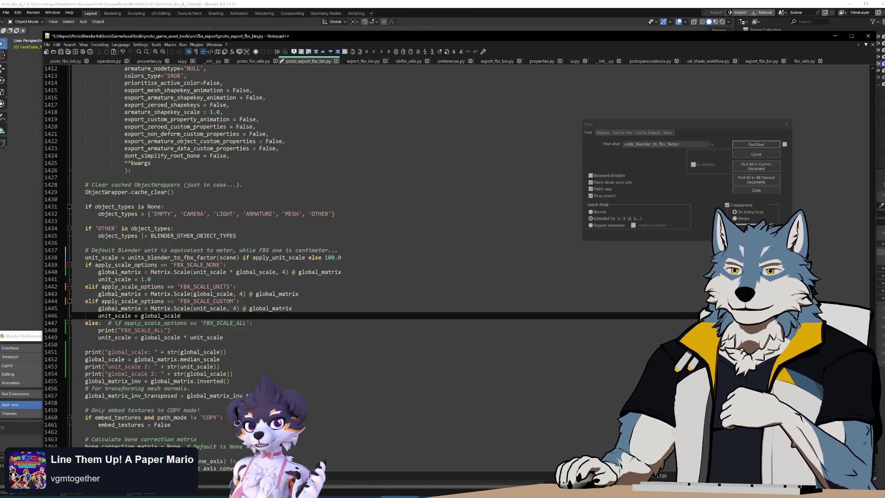
mouse_move(244, 353)
left_mouse_down()
mouse_move(246, 362)
mouse_move(256, 323)
left_mouse_up()
key("Delete")
key("Delete")
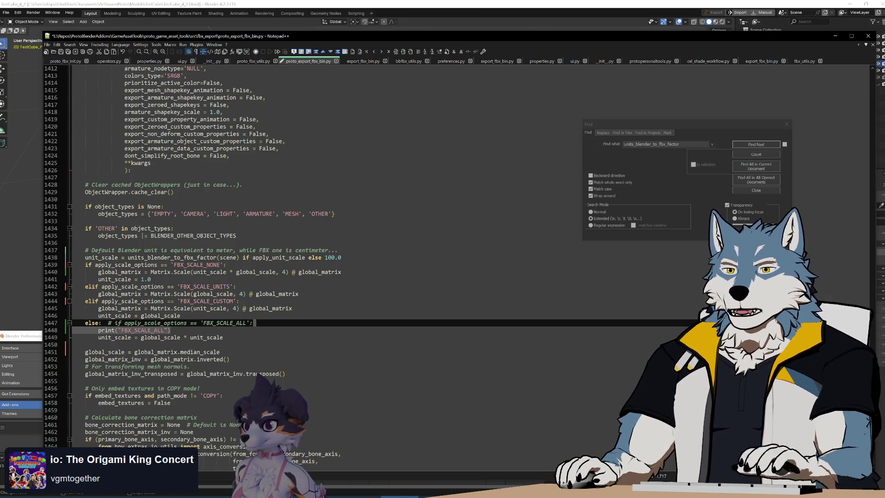
key("Delete")
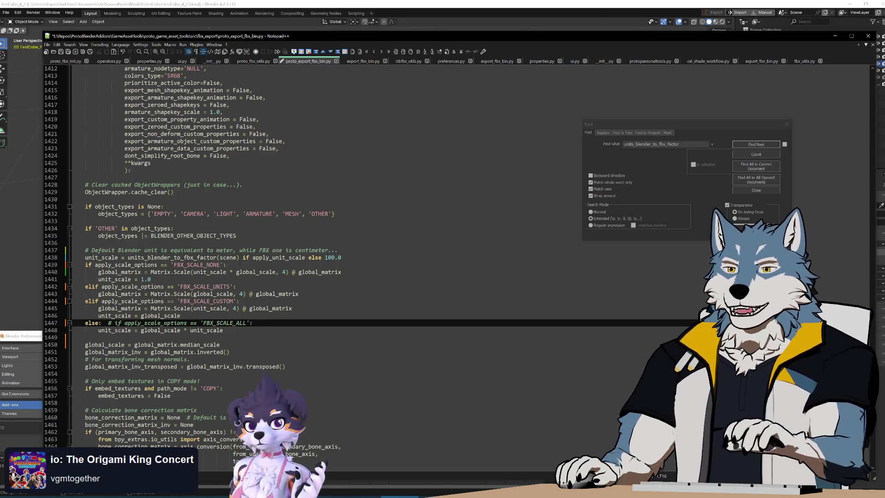
left_click(138, 338)
key("ctrl+s")
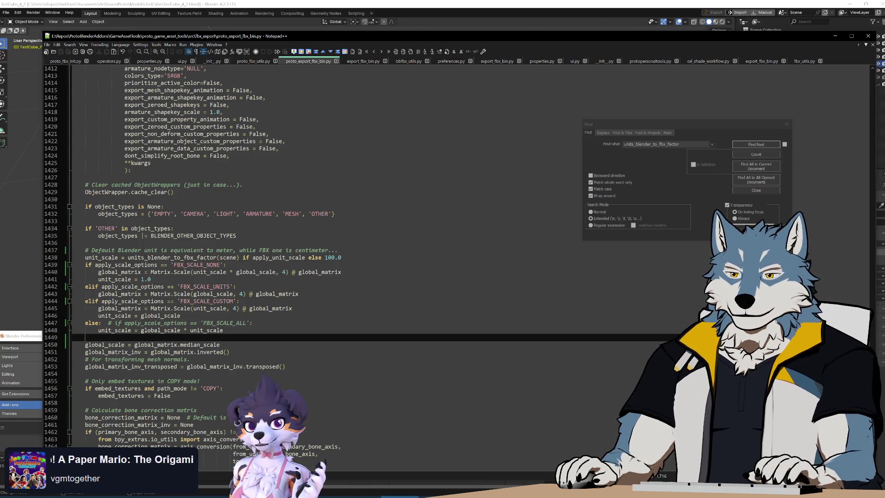
Compare the edited code against the stock export_fbx_bin.py file
key("alt+Tab")
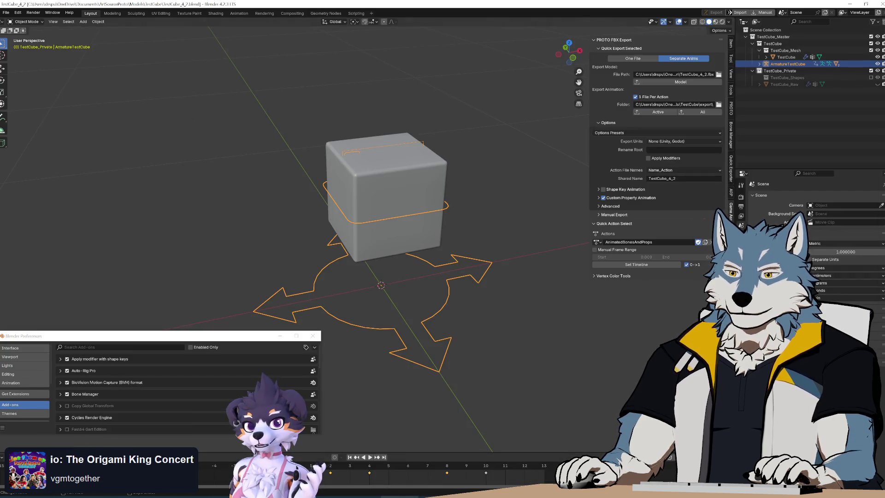
left_click(406, 495)
scroll(323, 253, "up", 3)
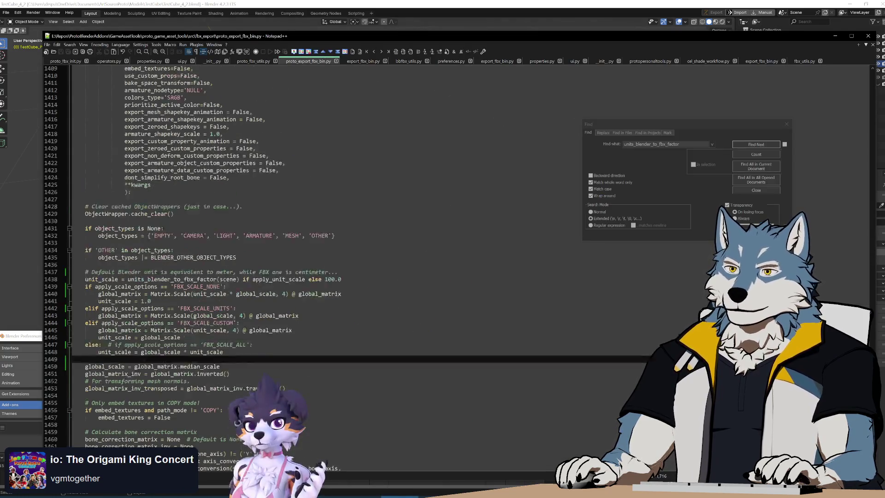
scroll(323, 254, "up", 10)
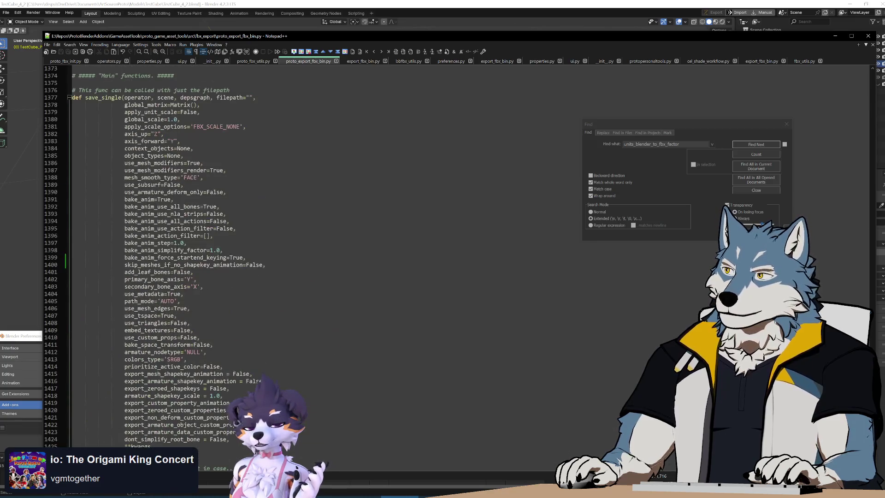
left_click(502, 64)
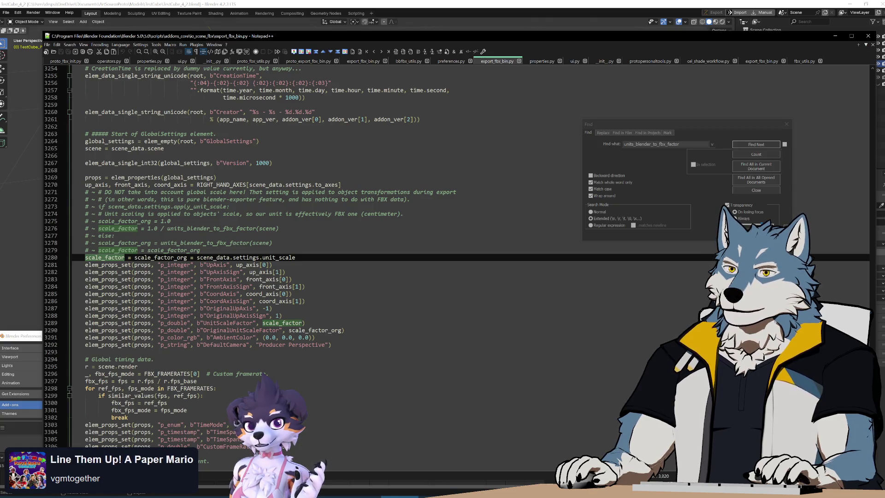
scroll(323, 253, "down", 20)
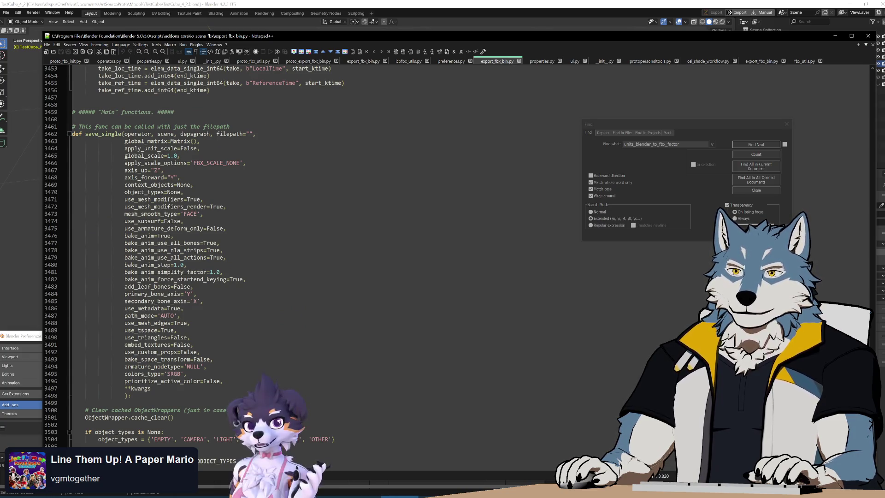
scroll(323, 254, "down", 10)
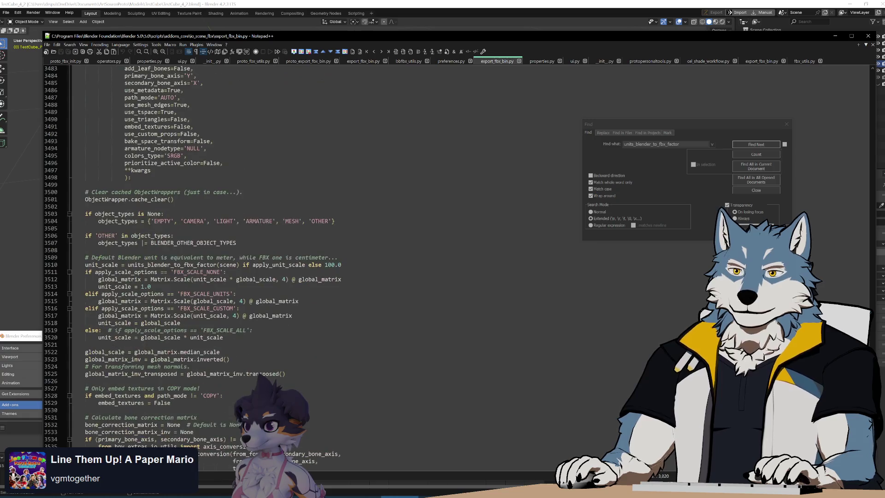
scroll(323, 254, "down", 3)
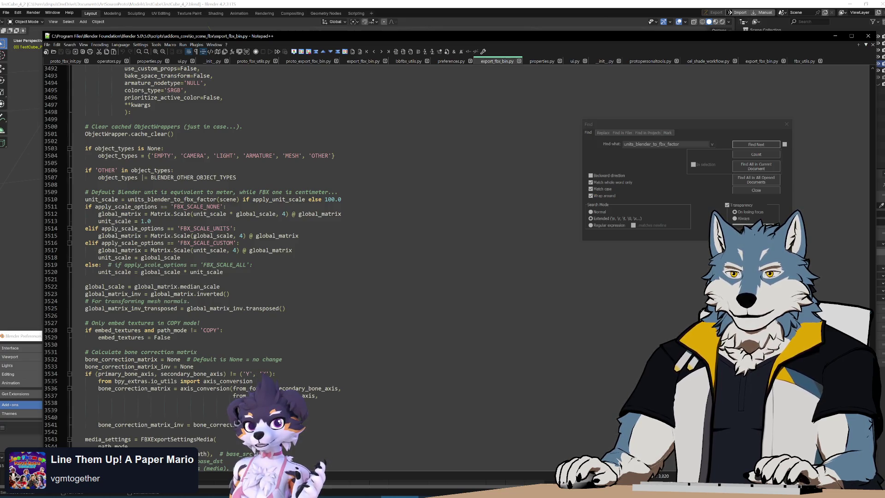
Check the lines after the scale branches, then minimize Notepad++ to reveal Blender
key("Up")
key("Up")
key("Up")
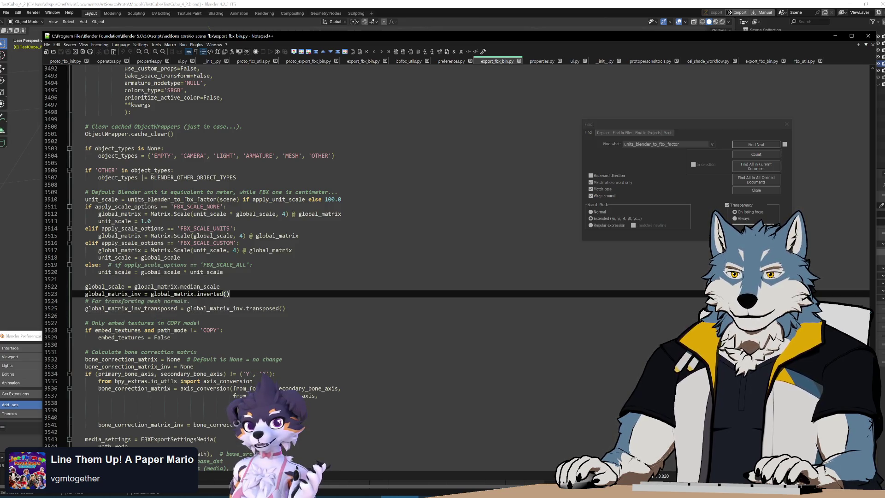
key("Down")
key("Up")
key("Up")
key("Up")
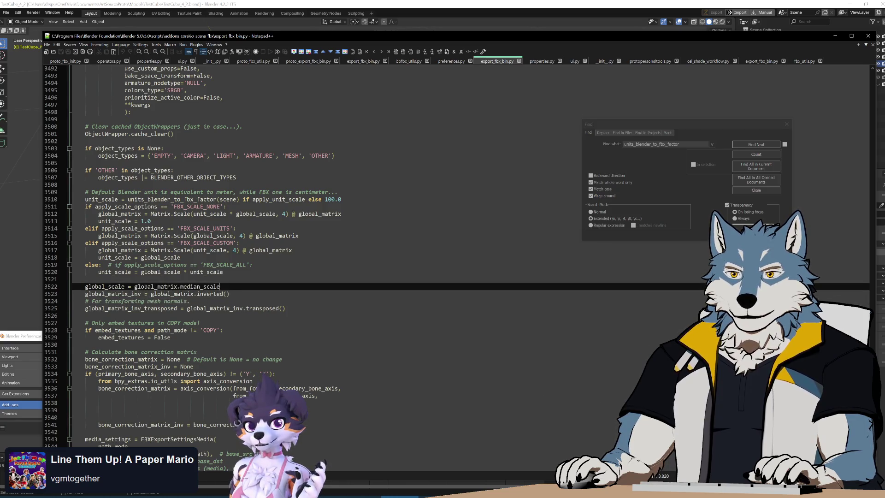
key("Down")
key("Down")
key("Up")
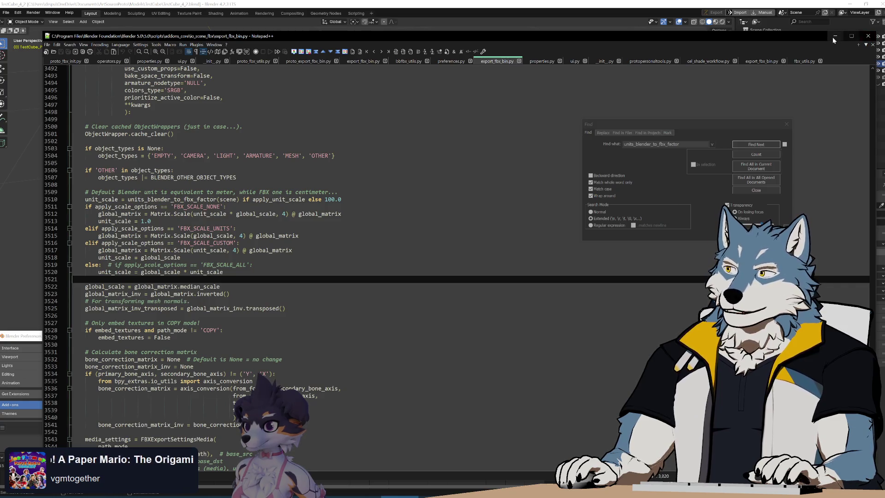
left_click(834, 37)
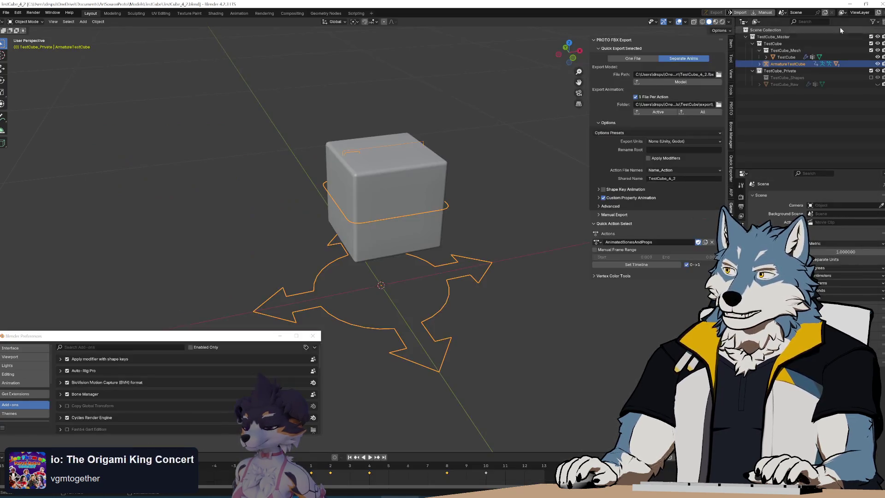
Minimize the Blender, Godot, Unity and Unreal editor windows to reach the desktop
left_click(850, 5)
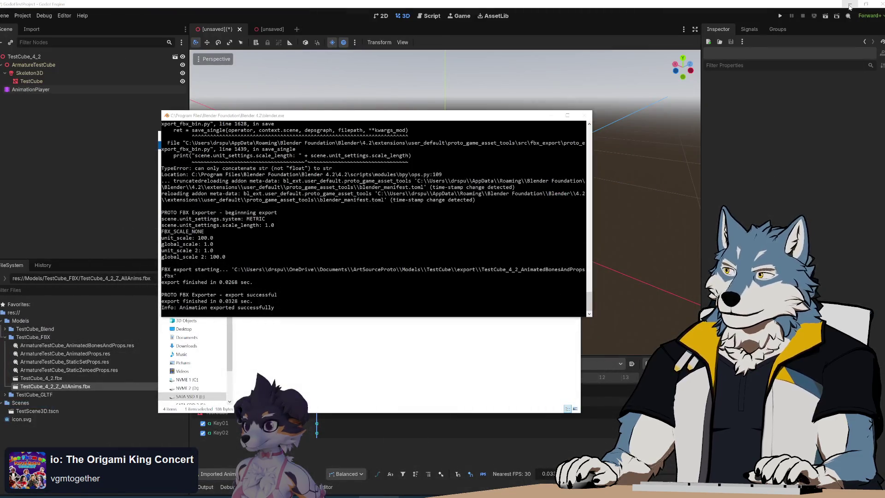
left_click(850, 6)
left_click(849, 6)
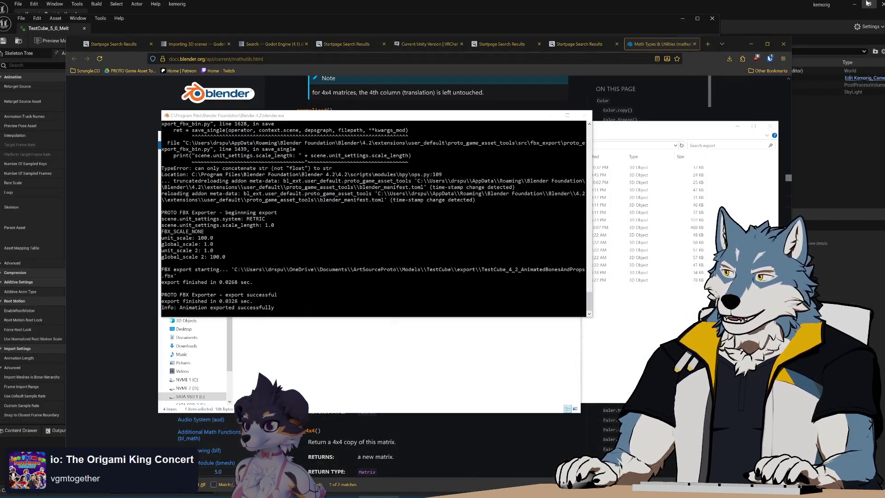
left_click(854, 4)
Open This PC in File Explorer and move its window to the left
key("super")
left_click(131, 310)
left_click_drag(511, 134, 206, 139)
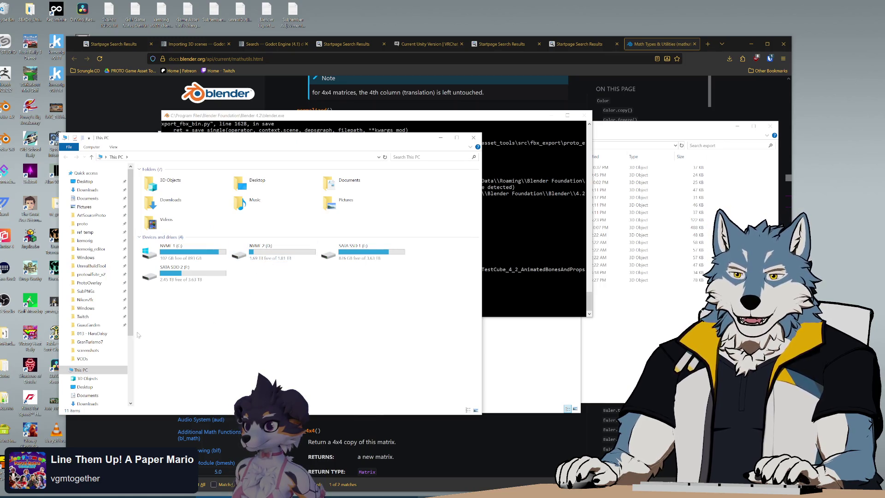
Browse the Ubuntu Linux share to home/protowlf/fbxfiles
scroll(93, 375, "down", 4)
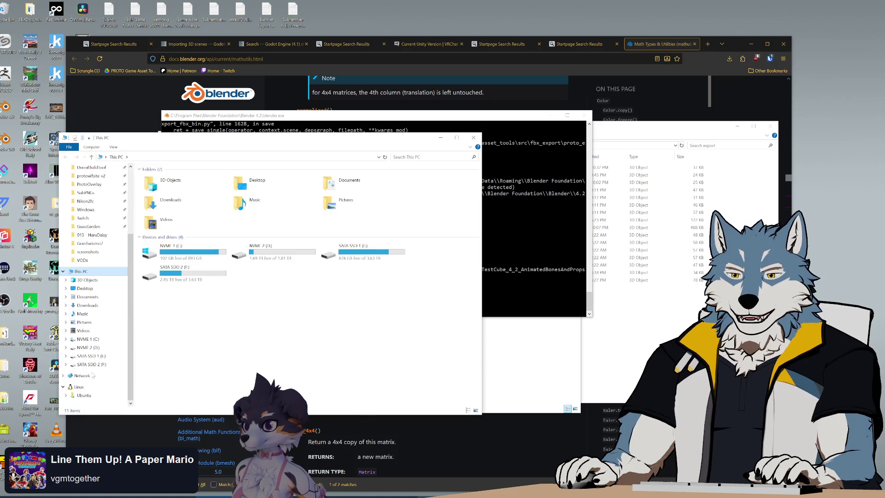
left_click(84, 396)
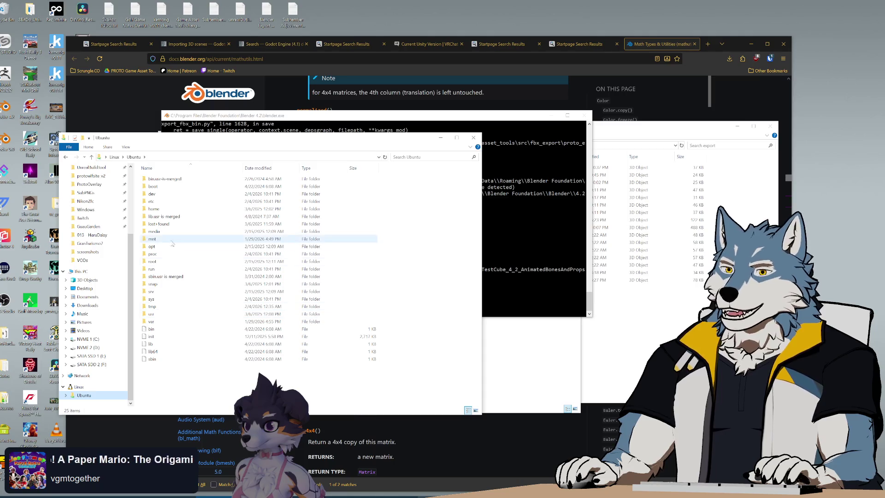
double_click(168, 209)
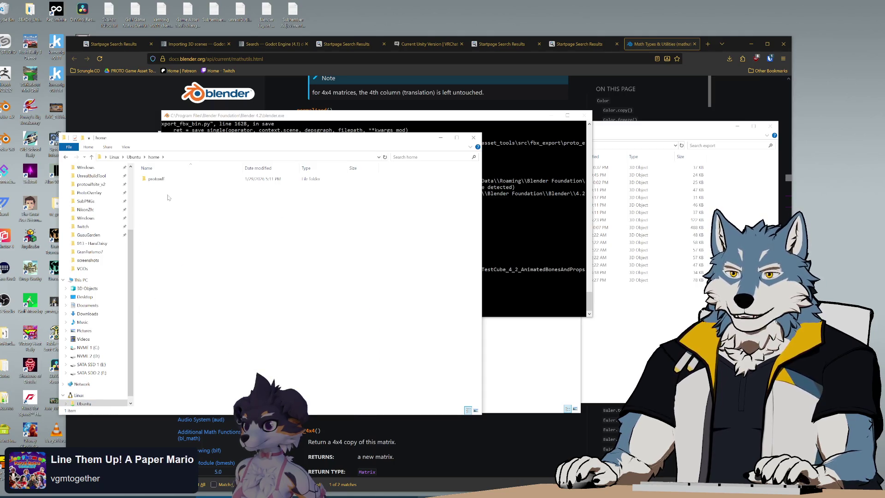
double_click(157, 179)
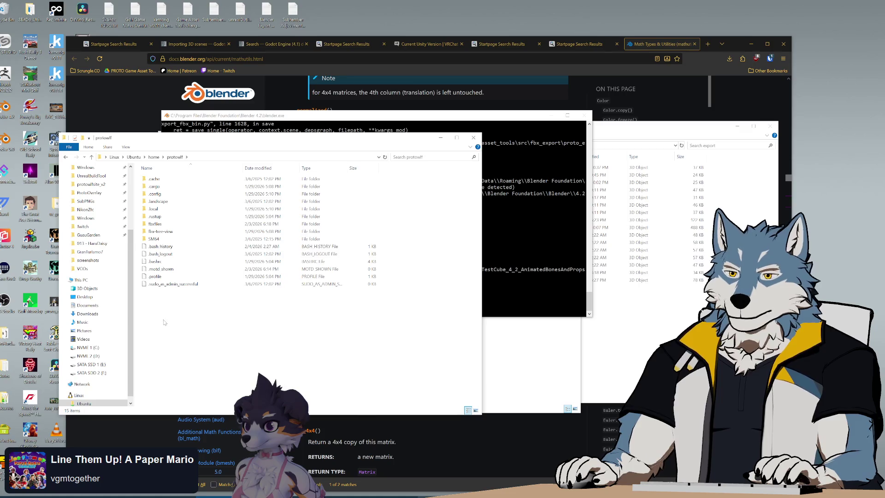
double_click(172, 224)
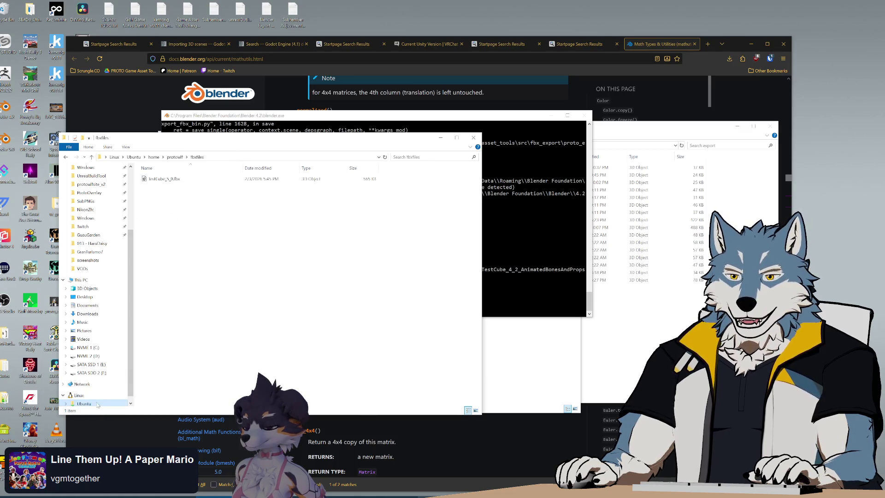
Try the path bar and folder options, then move the fbxfiles window up and right
left_click(240, 157)
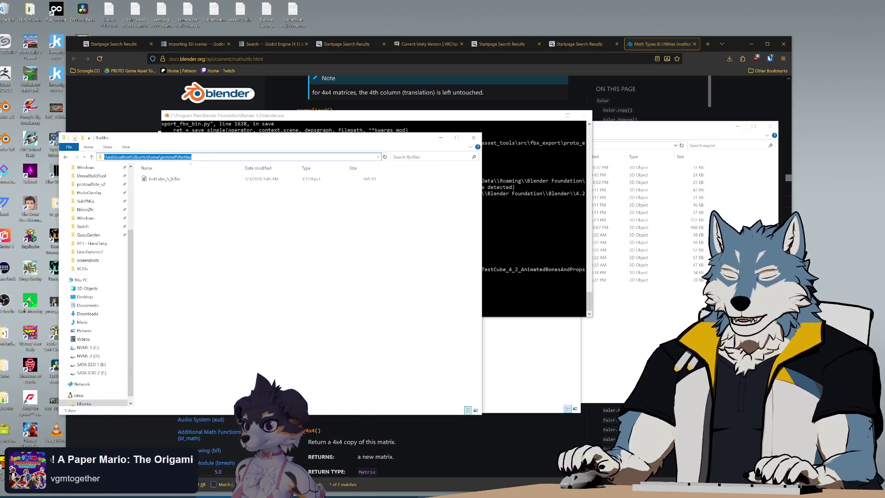
type("wsl")
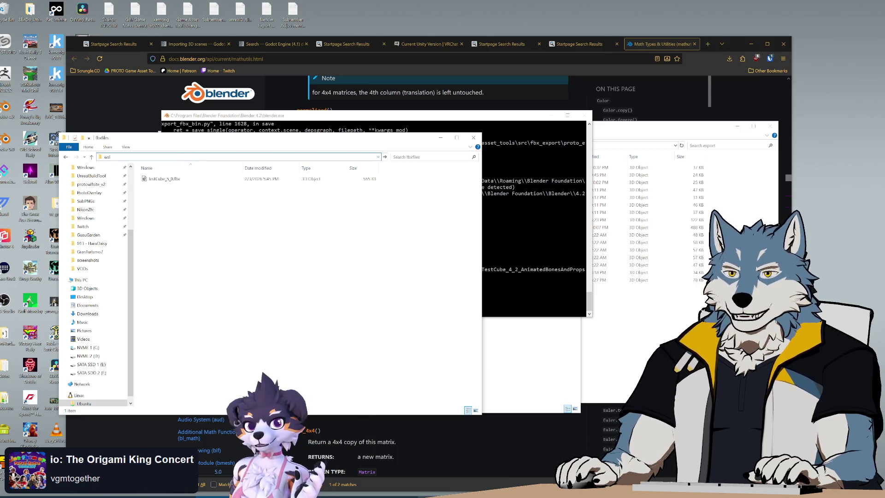
left_click(254, 184)
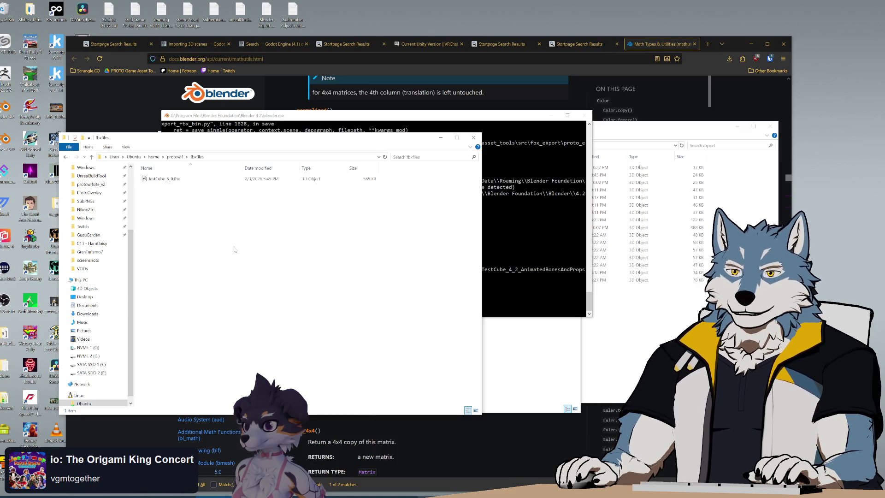
right_click(130, 225)
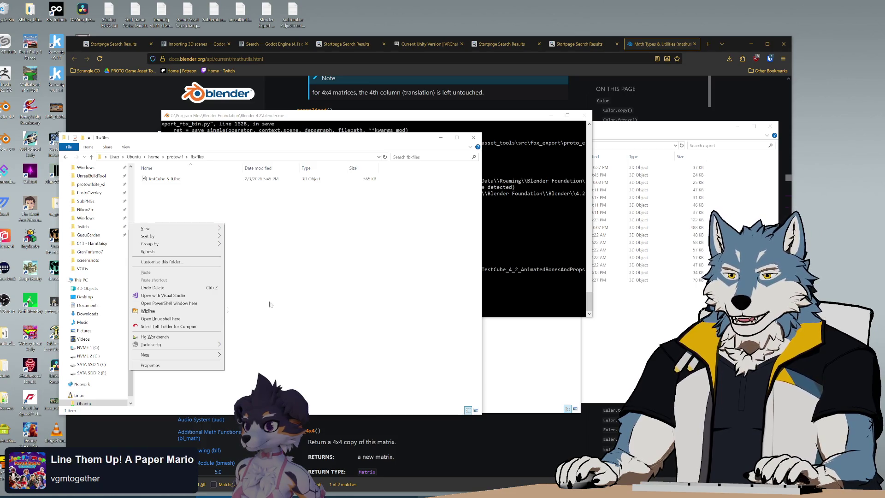
left_click(247, 308)
mouse_move(206, 139)
left_mouse_down()
mouse_move(239, 112)
mouse_move(256, 111)
left_mouse_up()
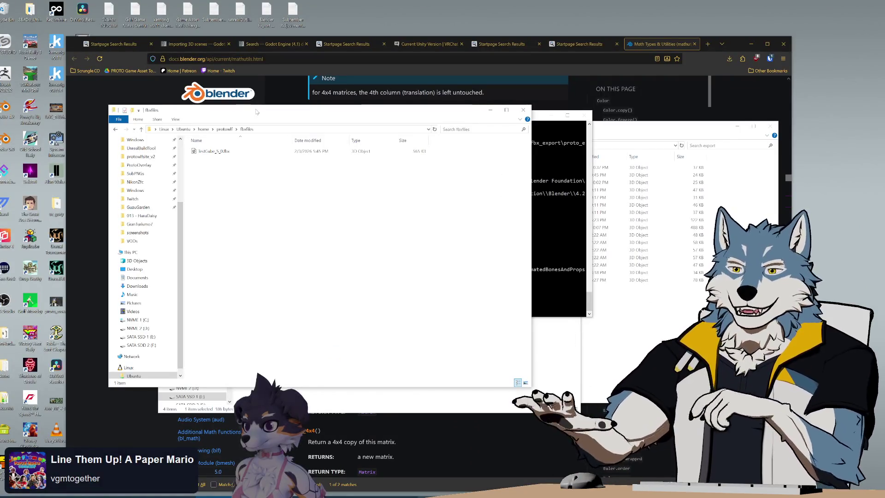
Open a PowerShell window in fbxfiles, start WSL and list the Linux home folder
right_click(258, 205)
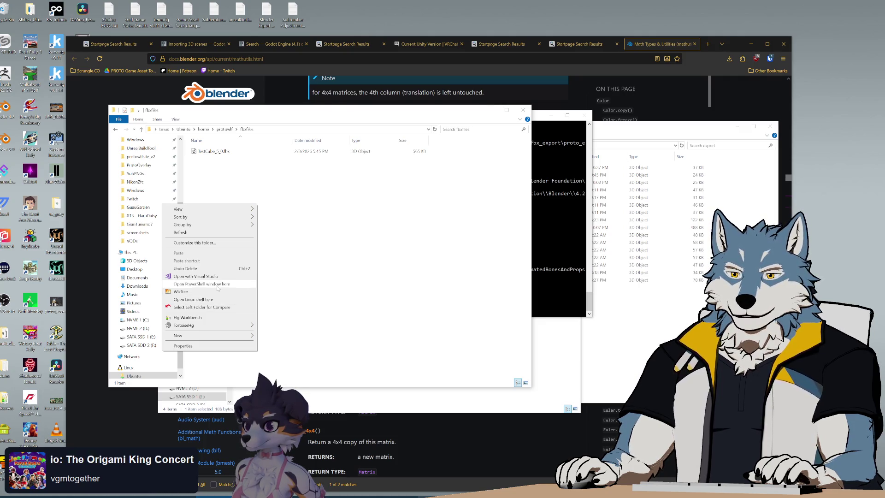
left_click(203, 284)
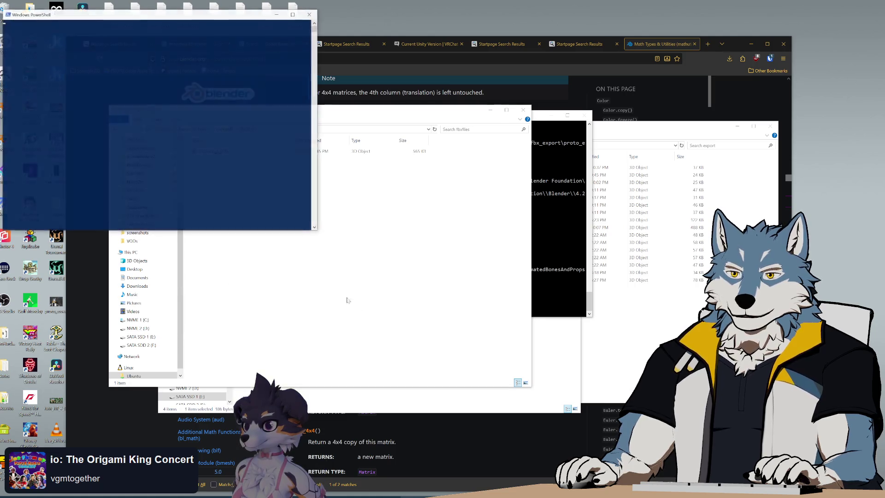
type("ws")
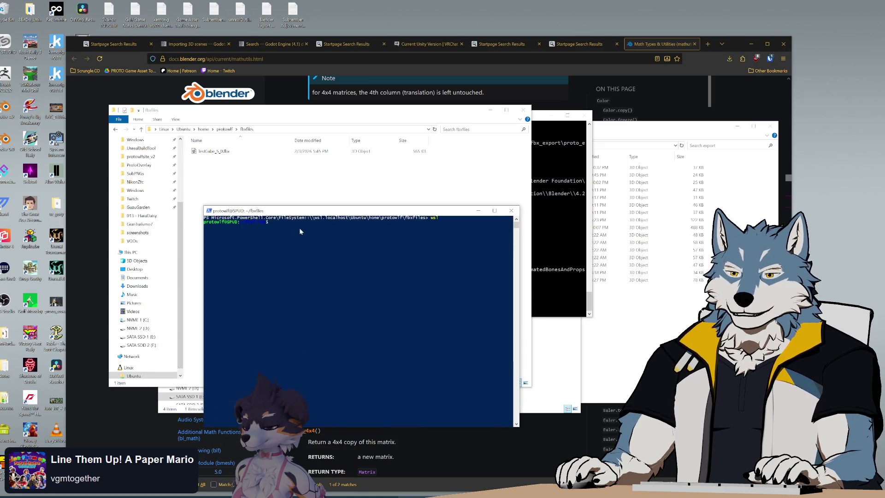
left_click_drag(244, 223, 266, 223)
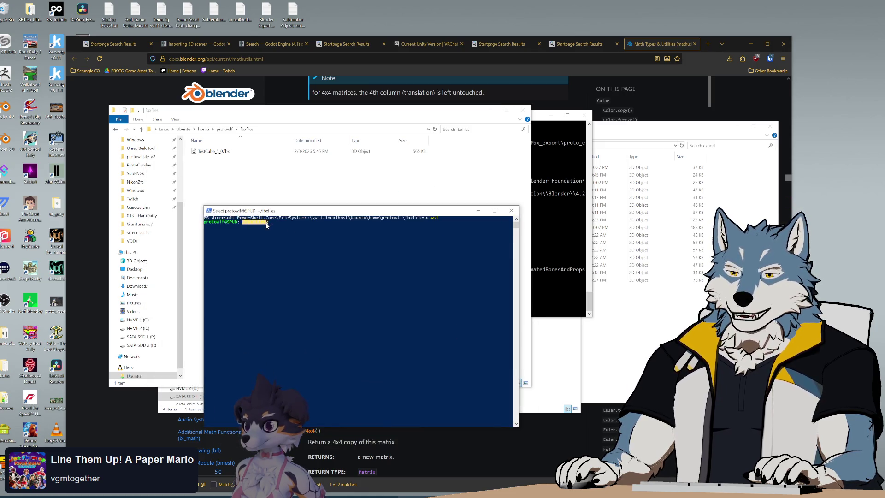
left_click(300, 222)
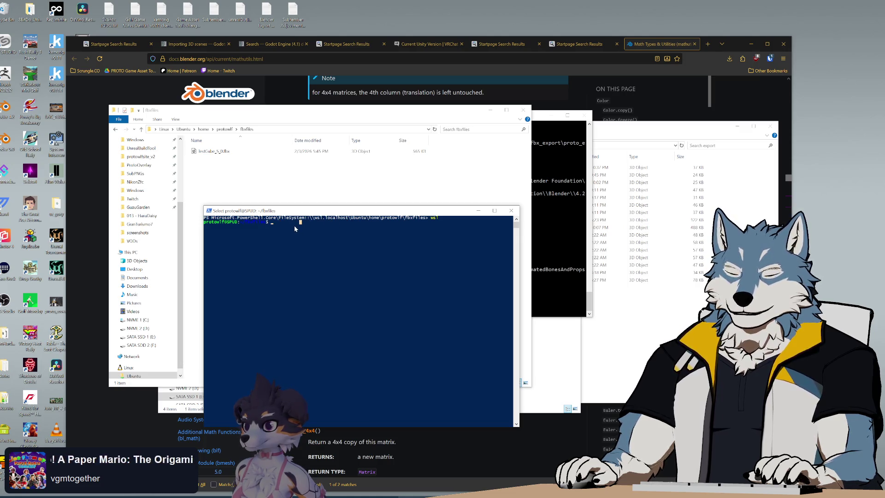
type("cd")
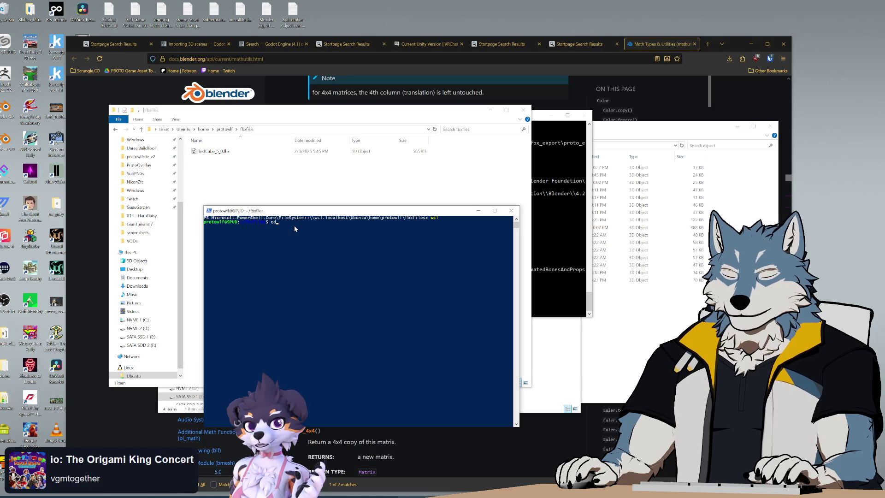
type(" ~")
key("Return")
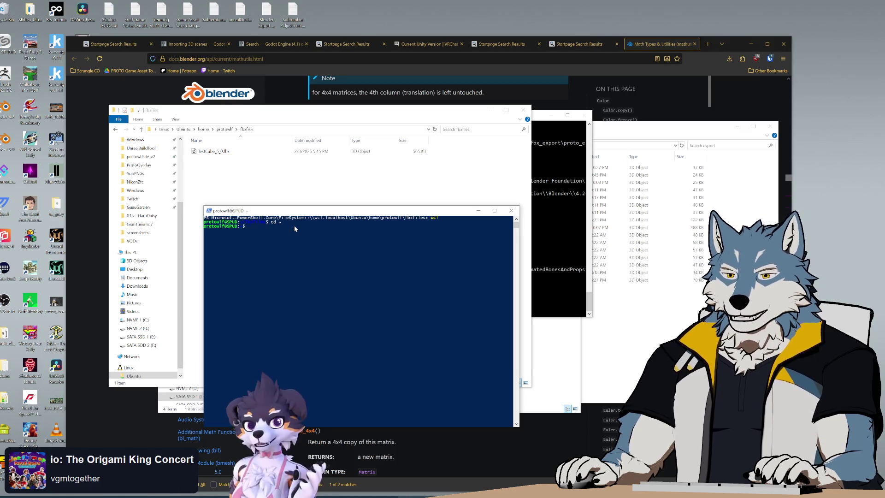
type("ls")
key("Return")
Navigate into fbx-tree-view/target, listing the contents at each level
type("cd ")
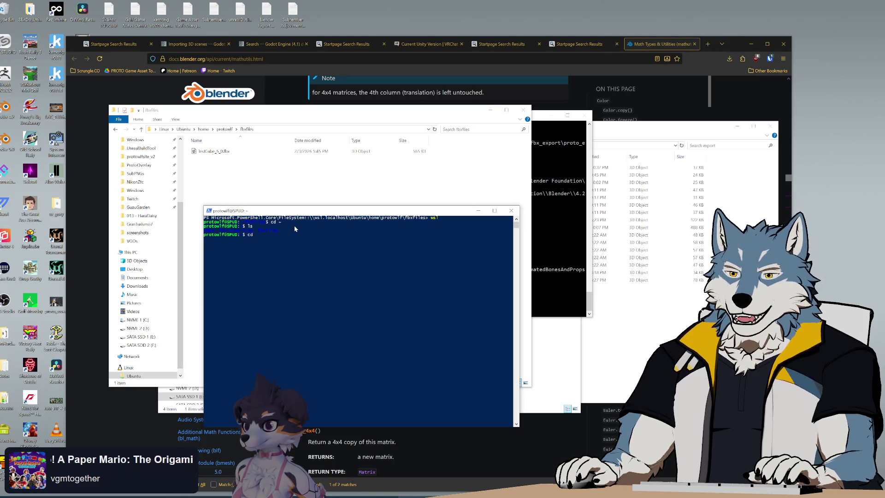
type("fbx")
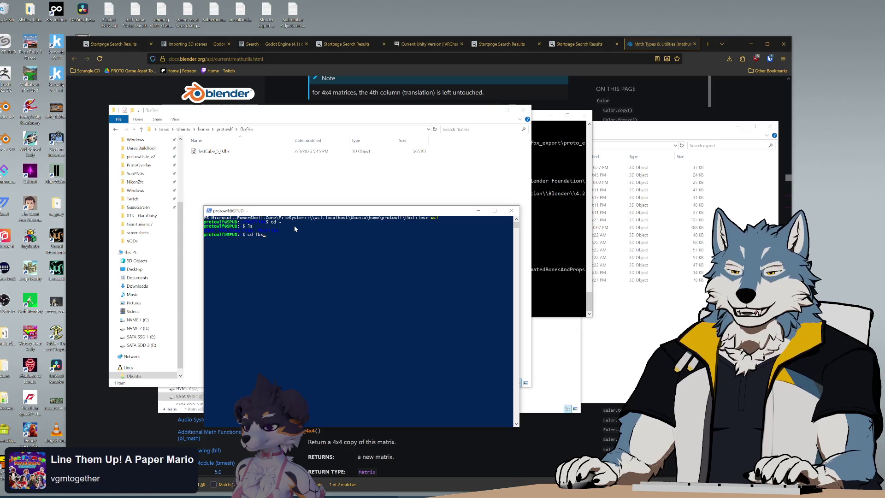
type("-tr")
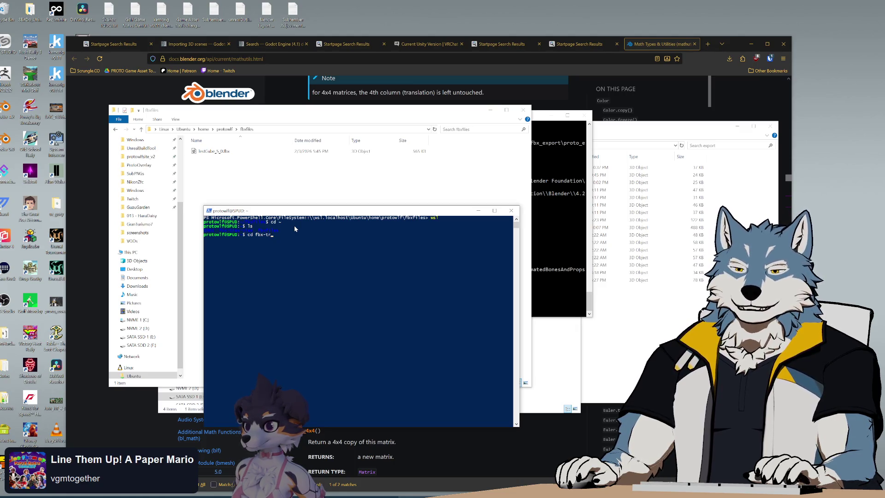
key("Tab")
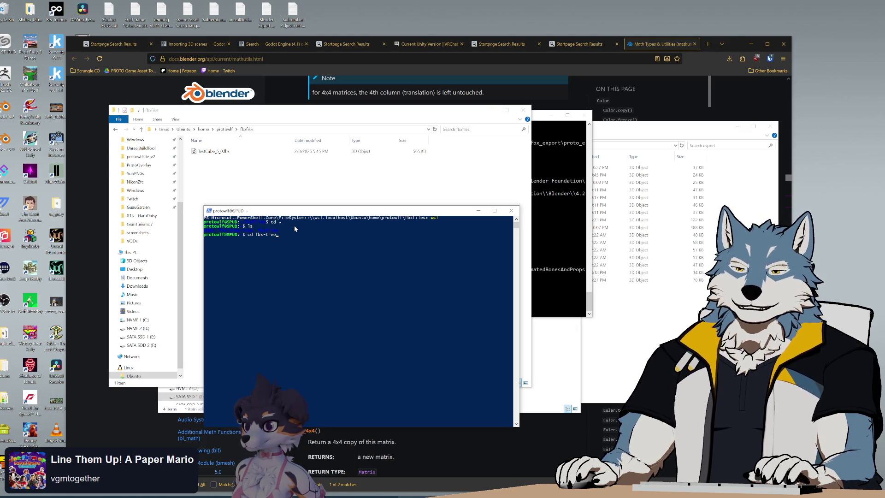
key("Return")
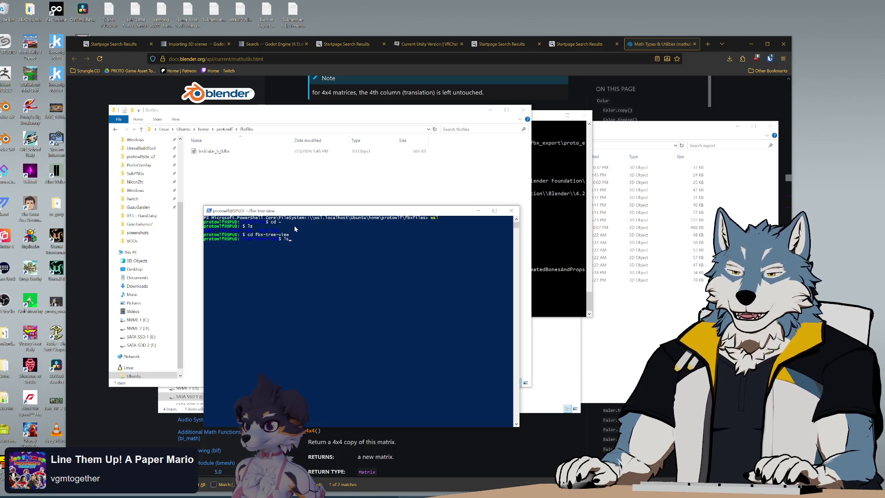
type("ls")
key("Return")
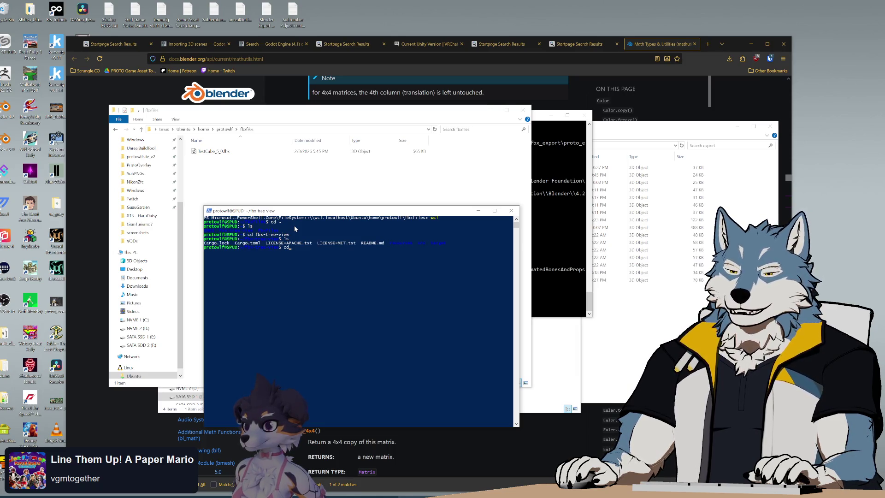
type("cd target")
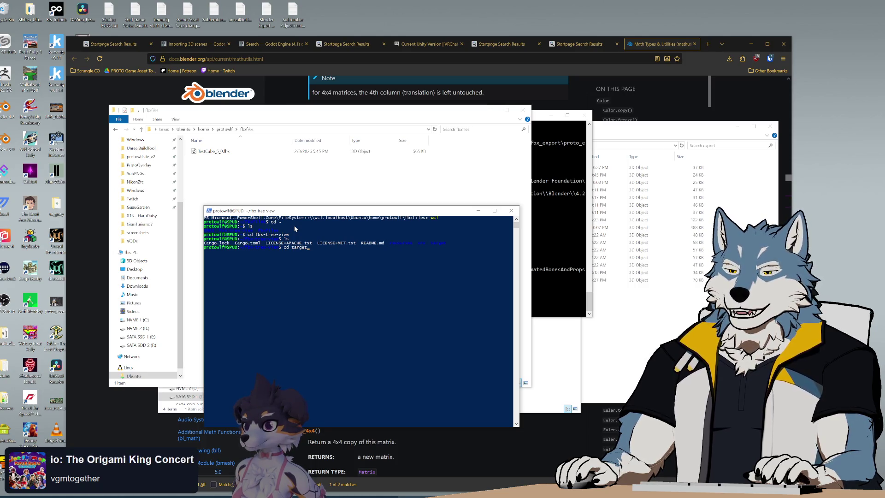
key("Return")
type("ls")
key("Return")
Enter the release folder and launch the fbx-tree-view program
type("cd ")
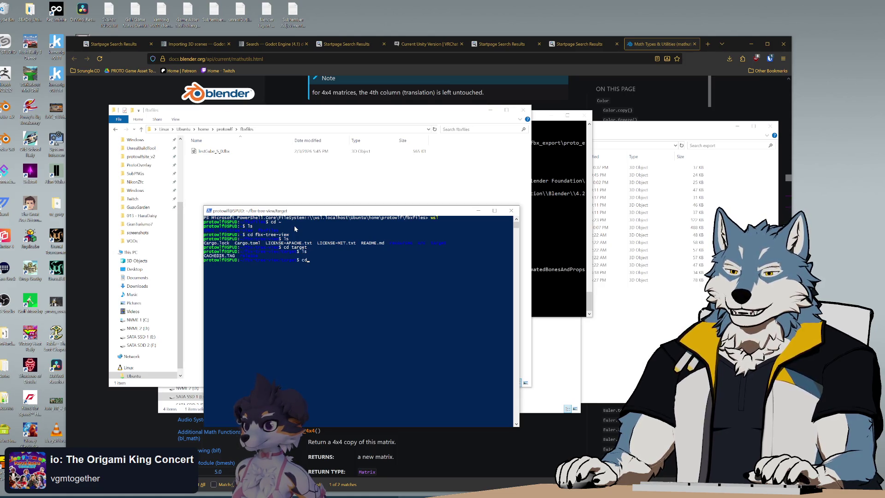
type("release")
key("Return")
type("l")
key("Return")
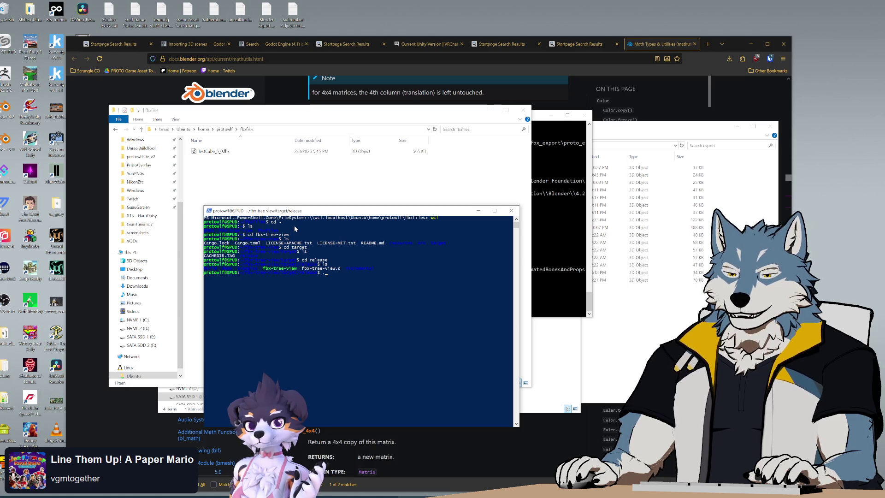
type("./fbx-tree-view")
key("Return")
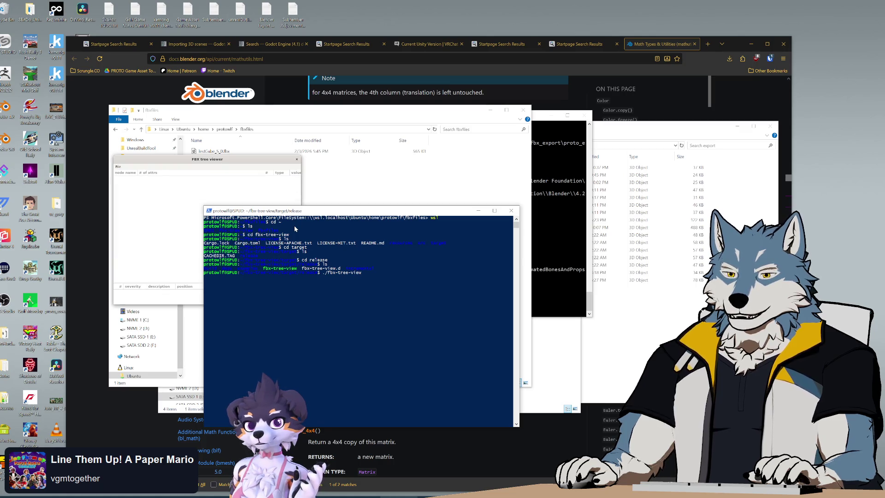
Copy the two TestCube export files into the fbxfiles folder
mouse_move(163, 159)
left_mouse_down()
mouse_move(269, 181)
mouse_move(243, 176)
left_mouse_up()
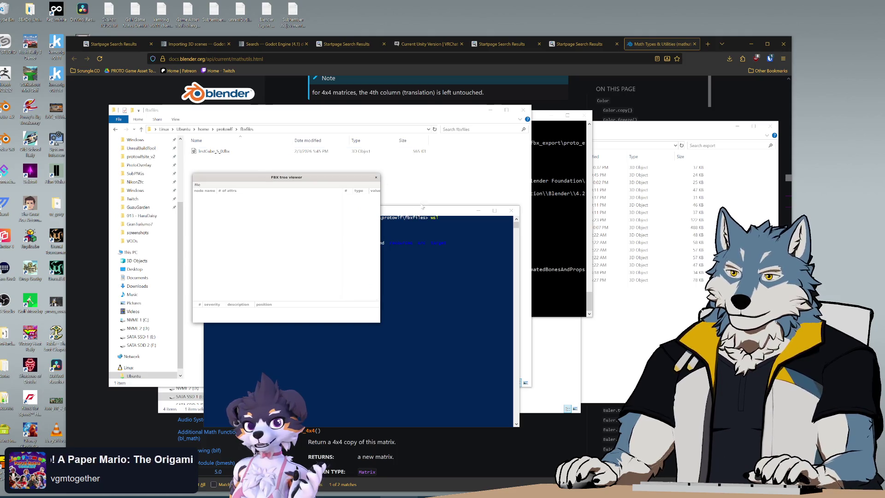
left_click(423, 207)
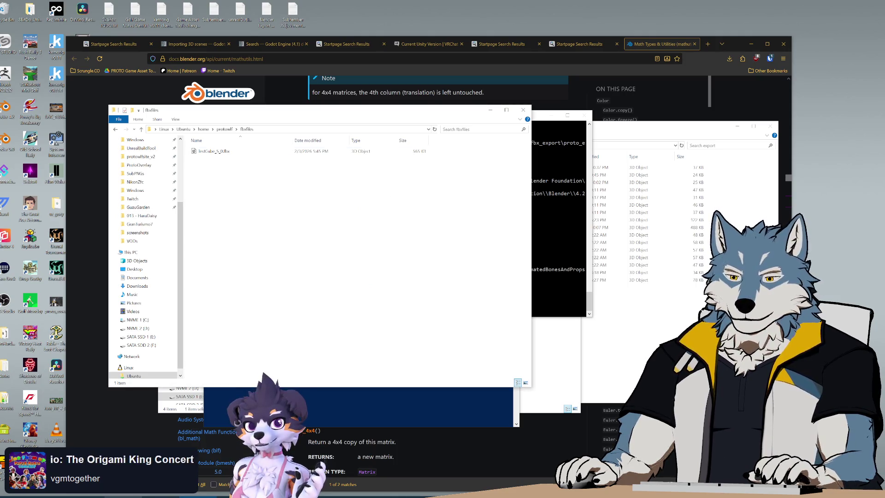
left_click(529, 182)
left_click(535, 175, "ctrl")
left_click_drag(535, 177, 253, 198)
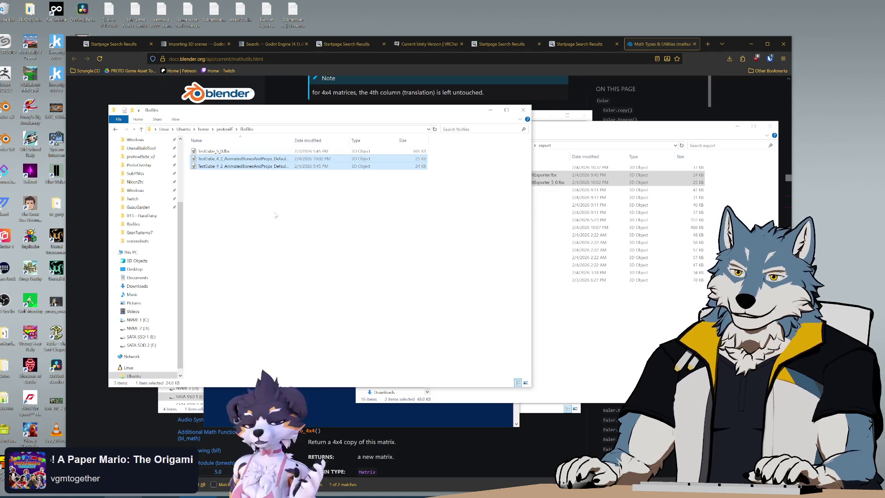
left_click(275, 216)
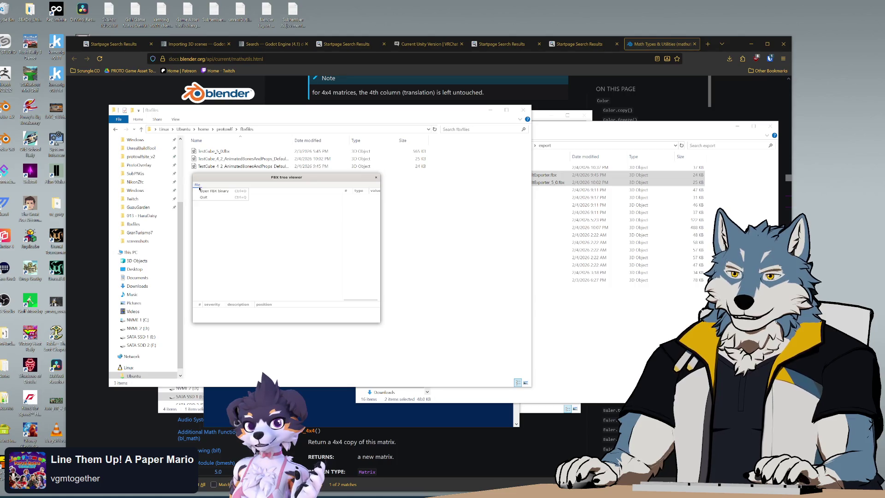
Open TestCube_4_2 DefaultExporter FBX from the fbxfiles folder in the viewer
left_click(198, 185)
left_click(202, 193)
left_click(168, 190)
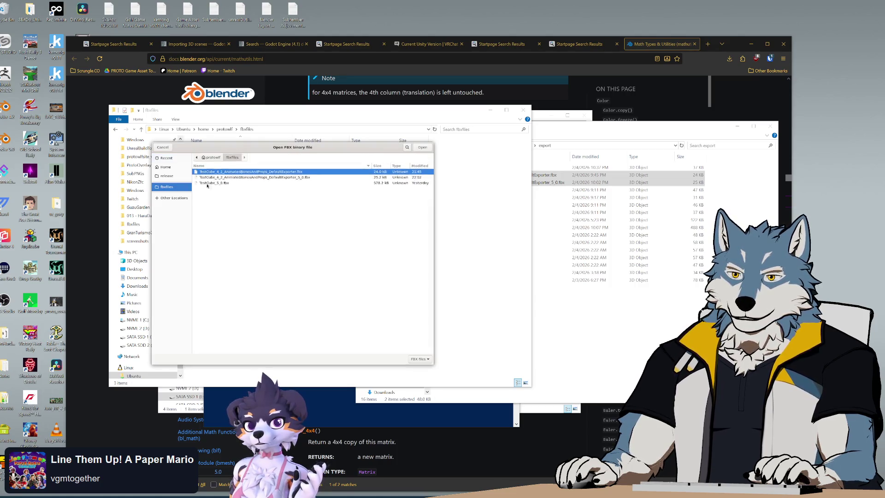
double_click(282, 179)
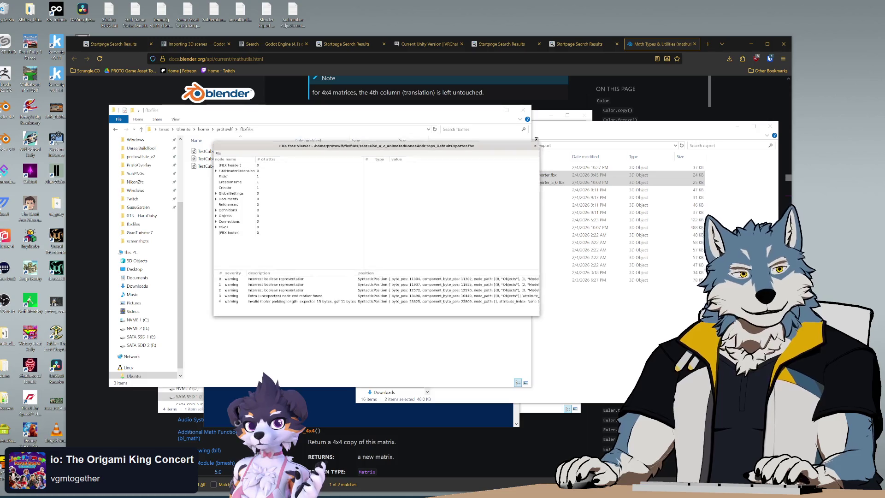
Inspect FBXHeaderExtension's FBXVersion, CreationTimeStamp and Creator values
left_click(228, 148)
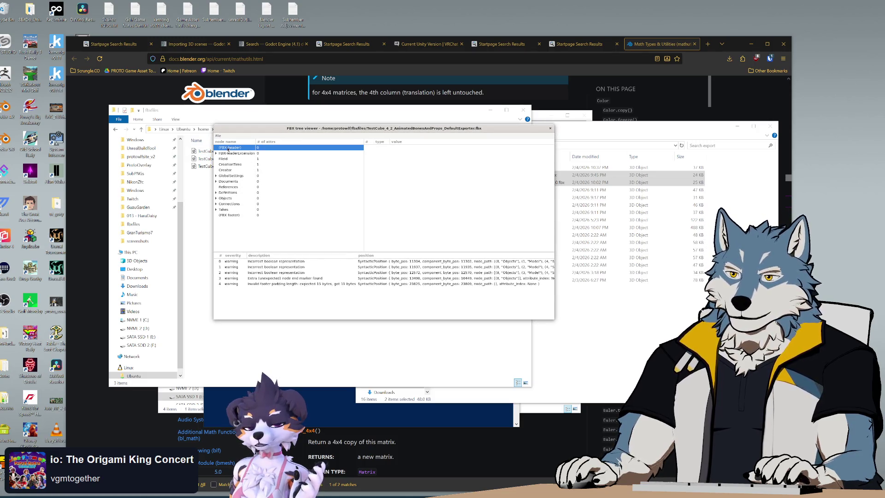
left_click(233, 153)
left_click(216, 153)
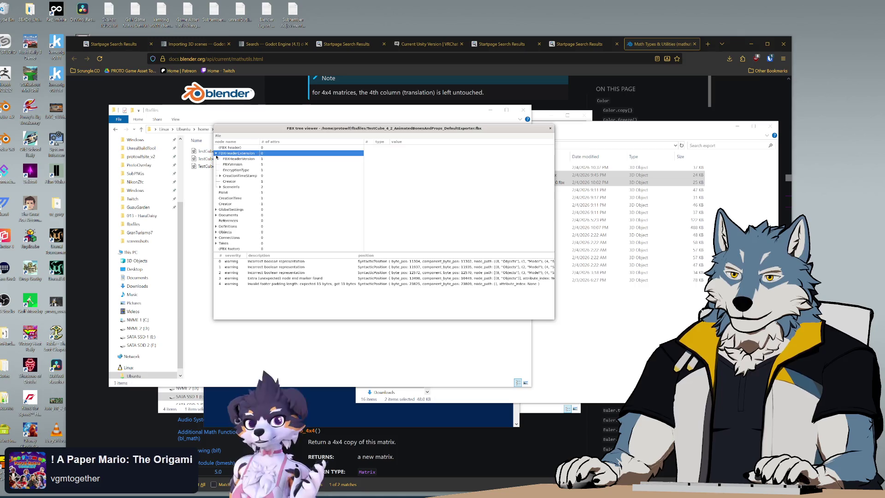
left_click(240, 159)
left_click(237, 165)
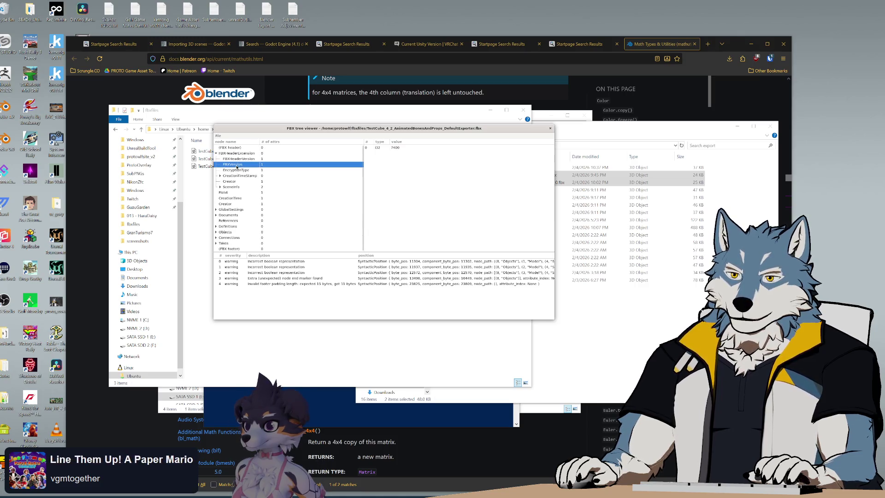
left_click(239, 171)
left_click(239, 177)
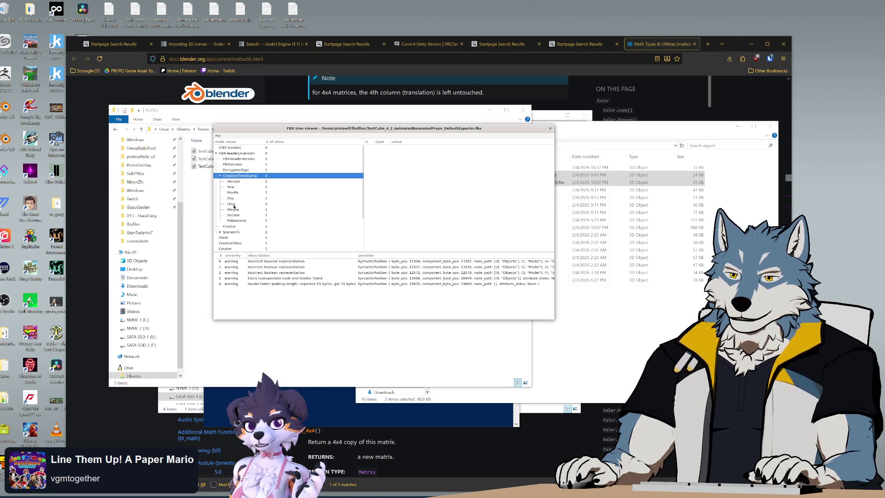
left_click(221, 176)
left_click(231, 182)
Expand SceneInfo and inspect its Version, Type and string values
left_click(232, 187)
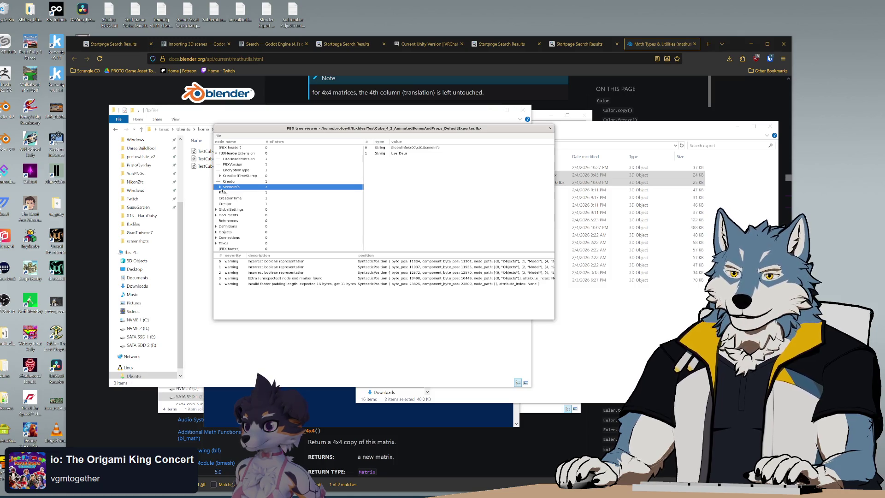
left_click(220, 186)
left_click(233, 199)
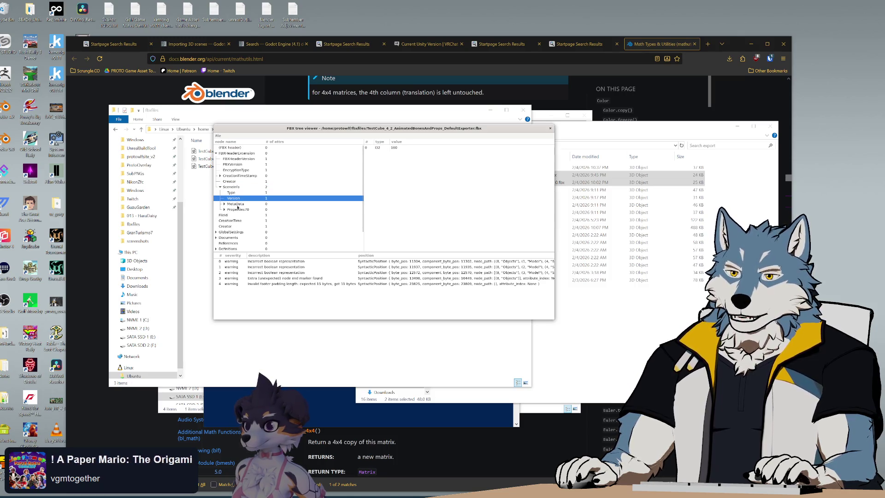
key("Up")
key("Up")
key("Down")
key("Down")
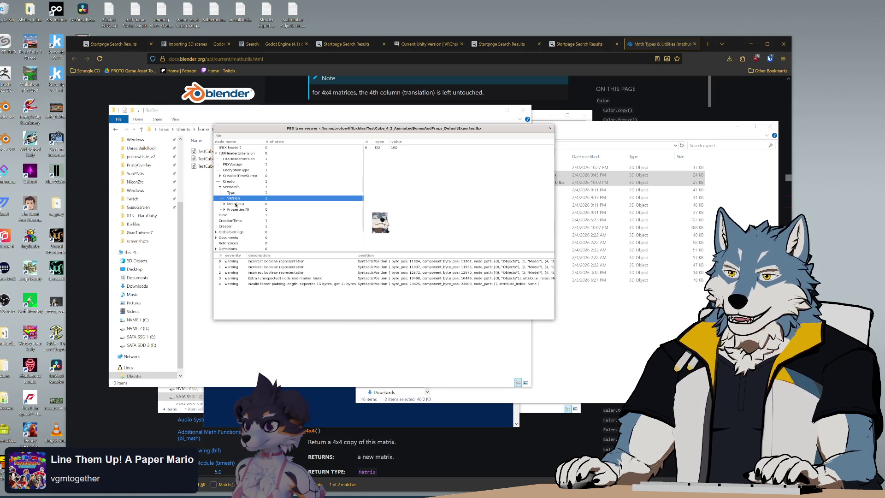
key("Down")
key("Down")
left_click(225, 203)
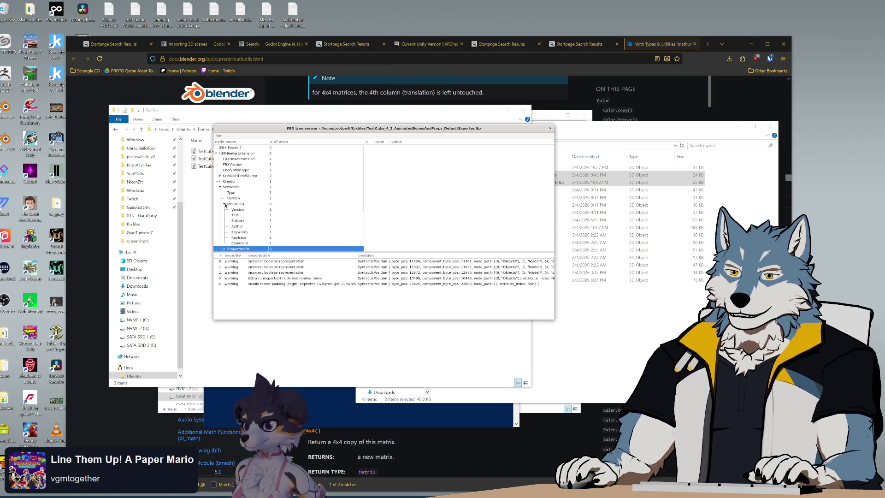
left_click(224, 204)
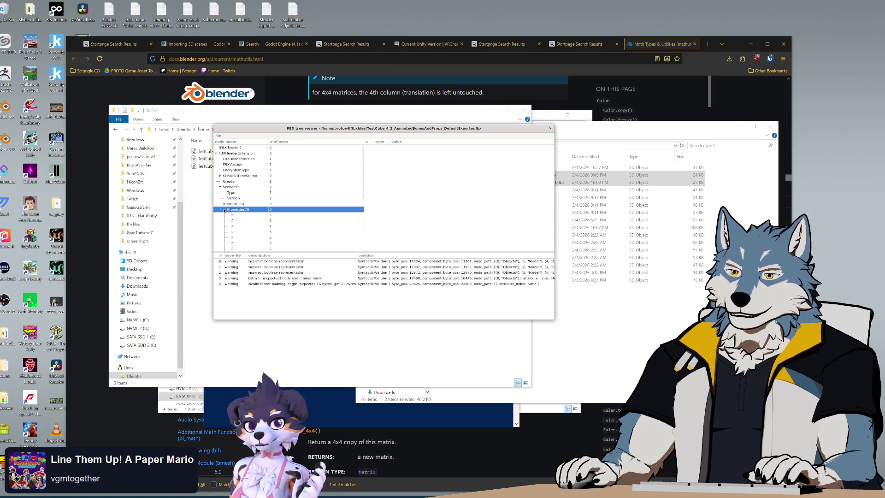
left_click(238, 204)
left_click(235, 199)
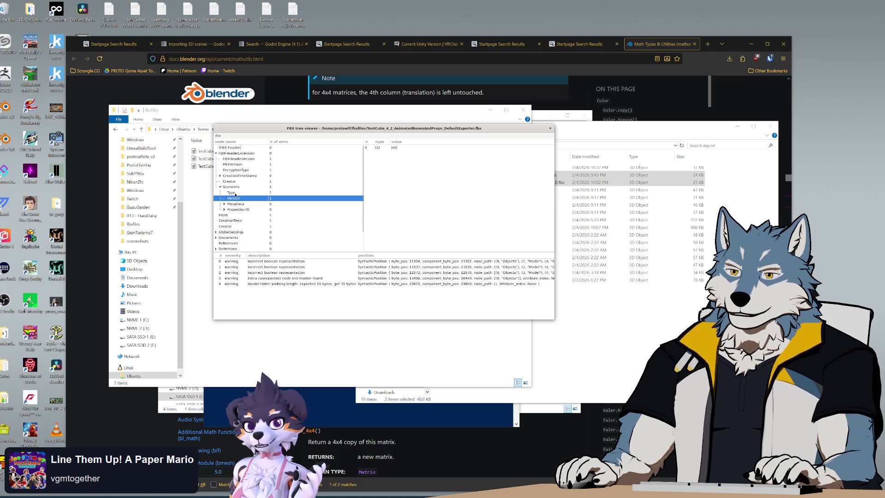
left_click(235, 193)
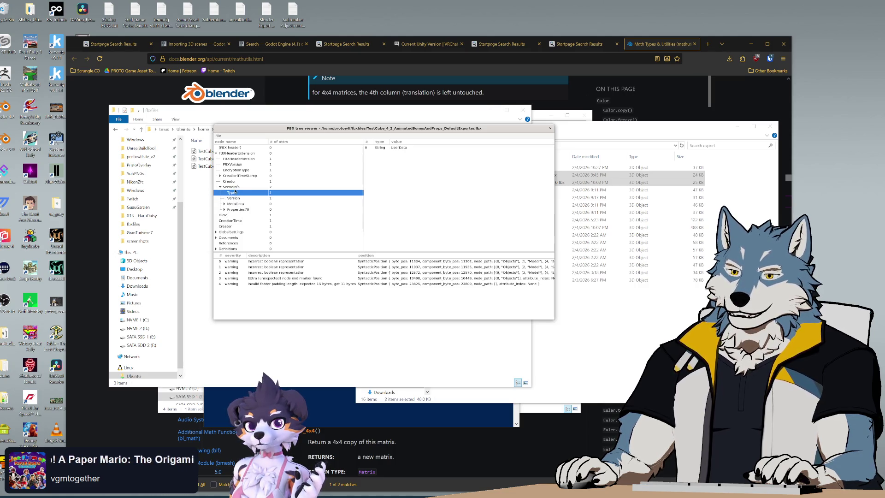
left_click(235, 188)
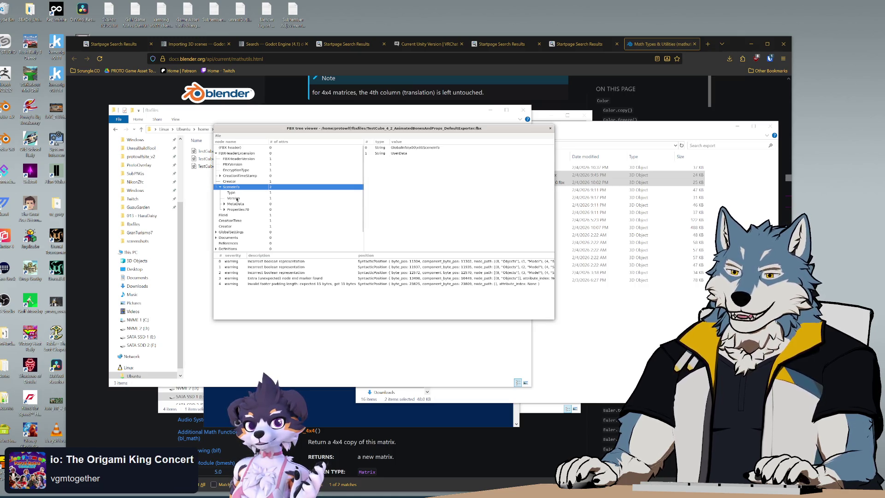
Inspect the MetaData node's Title field, then expand SceneInfo's Properties70
key("Down")
key("Down")
key("Down")
key("Up")
key("Down")
key("Down")
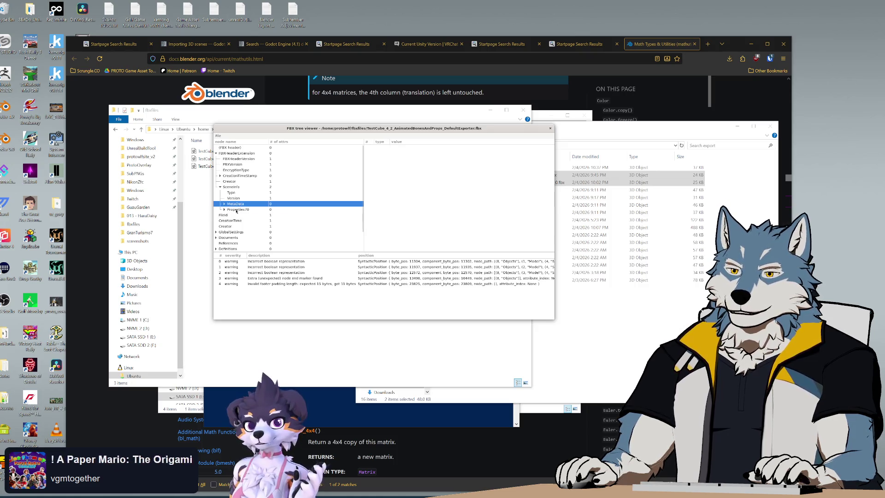
key("Up")
key("Right")
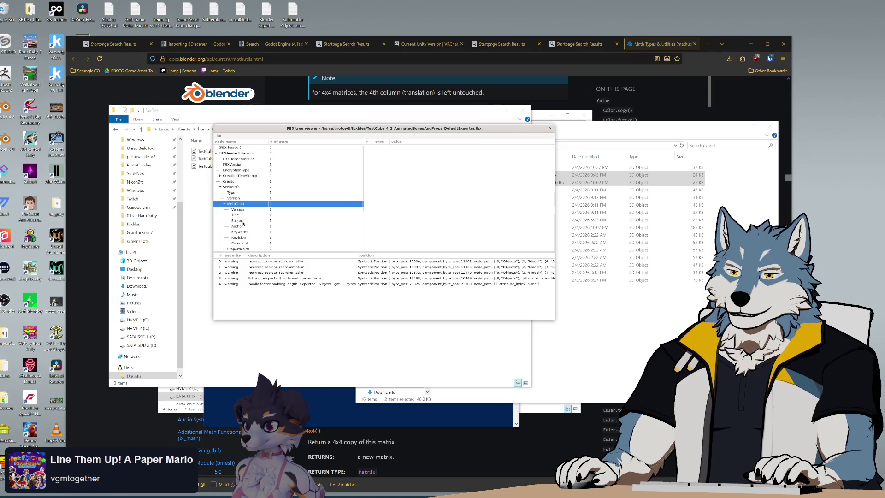
left_click(243, 231)
key("Down")
key("Down")
key("Up")
key("Up")
key("Up")
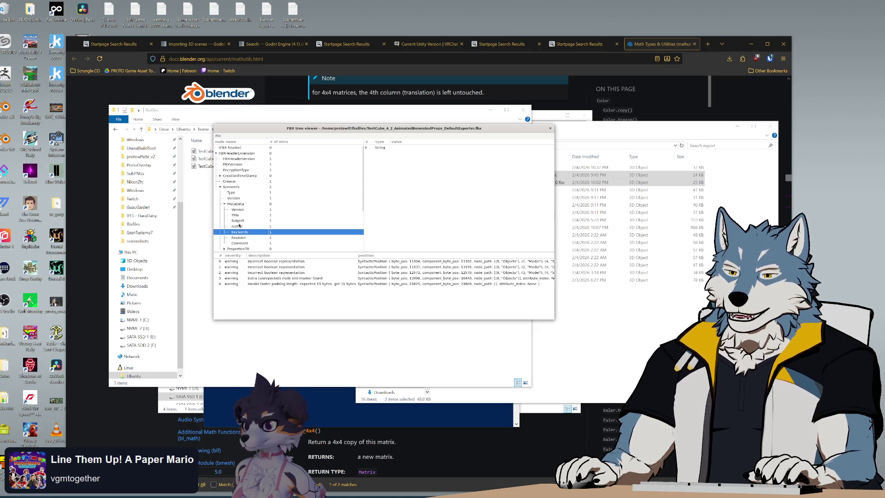
left_click(225, 203)
left_click(224, 209)
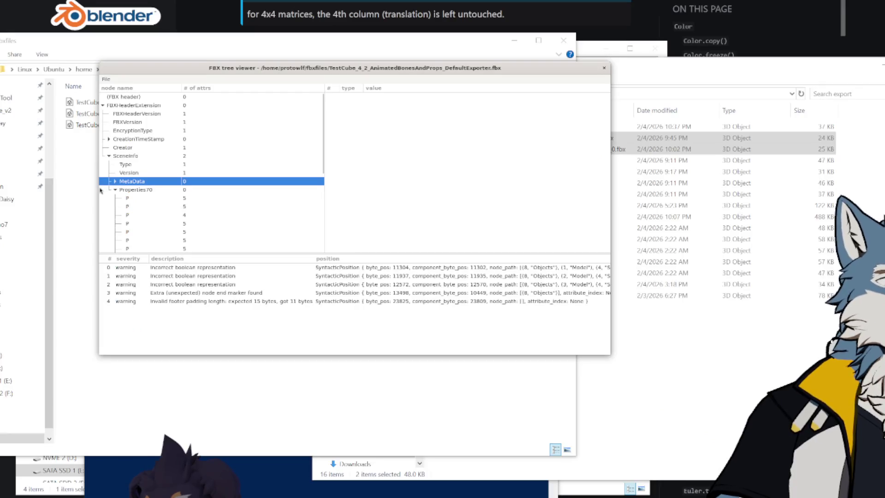
Collapse SceneInfo's Properties70 and scroll down to GlobalSettings
mouse_move(293, 73)
left_mouse_down()
mouse_move(318, 61)
mouse_move(313, 98)
mouse_move(308, 81)
left_mouse_up()
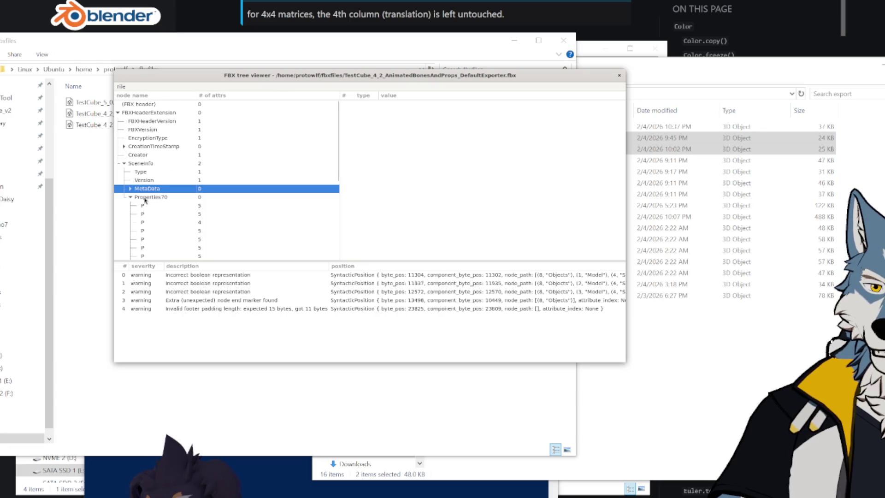
left_click(130, 198)
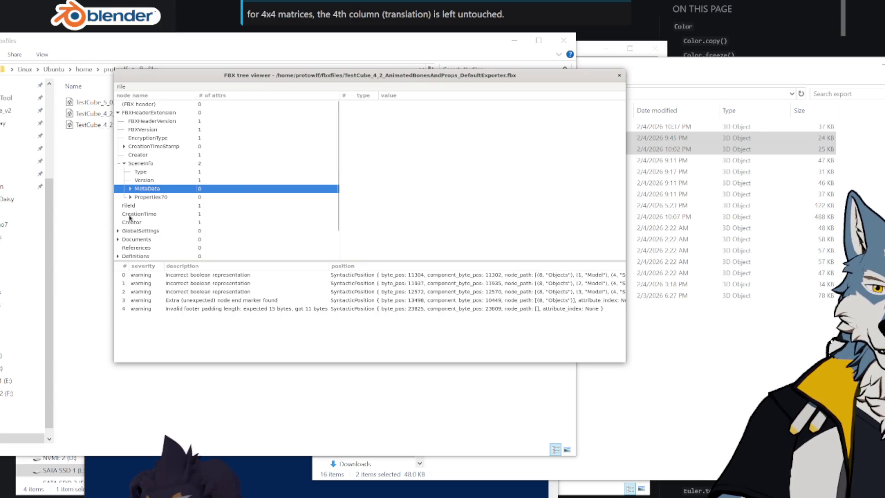
scroll(143, 225, "down", 2)
Expand GlobalSettings Properties70 and read UnitScaleFactor, an f64 value of 100
left_click(119, 197)
left_click(124, 214)
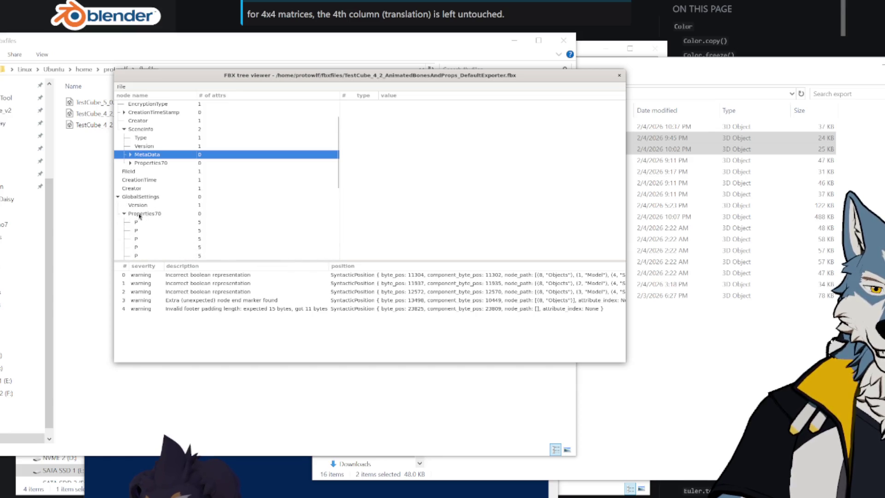
scroll(138, 217, "down", 4)
left_click(148, 118)
left_click(141, 126)
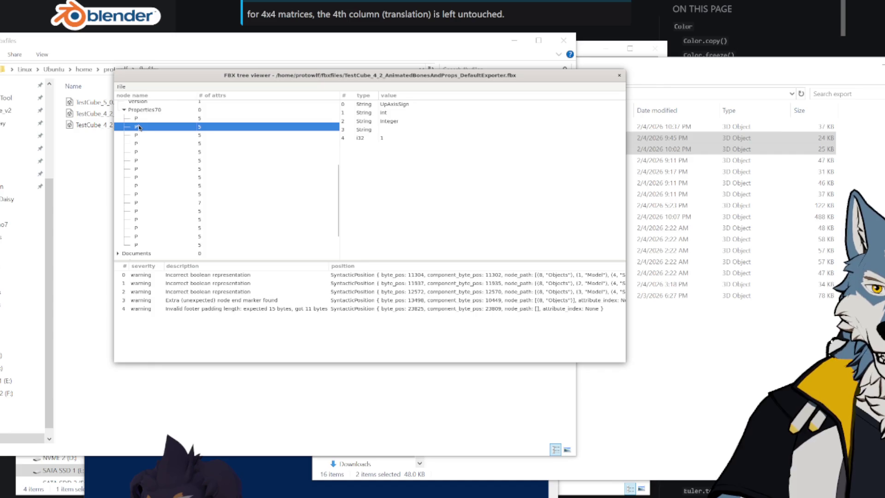
left_click(137, 145)
key("Up")
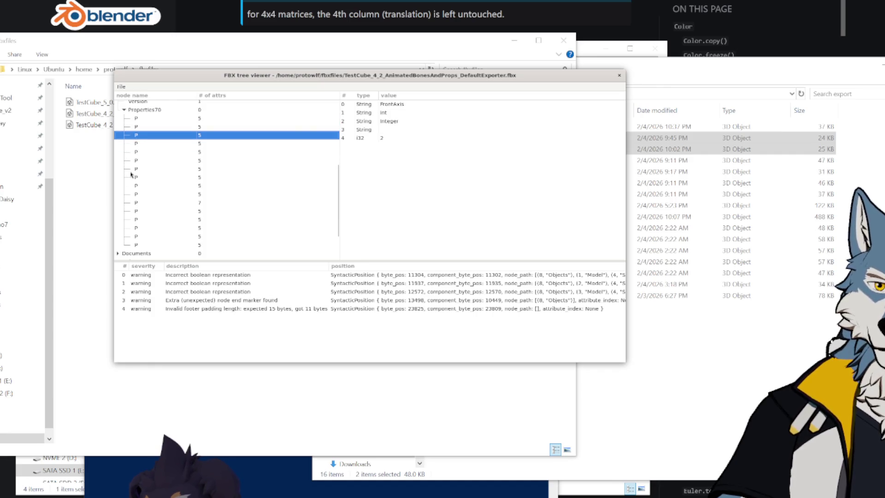
key("Down")
key("Down")
key("Down")
key("Up")
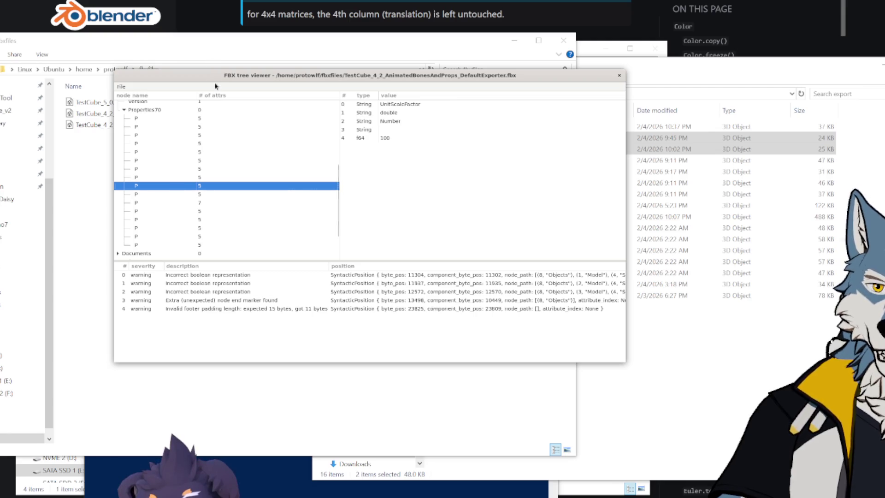
left_click_drag(210, 84, 180, 148)
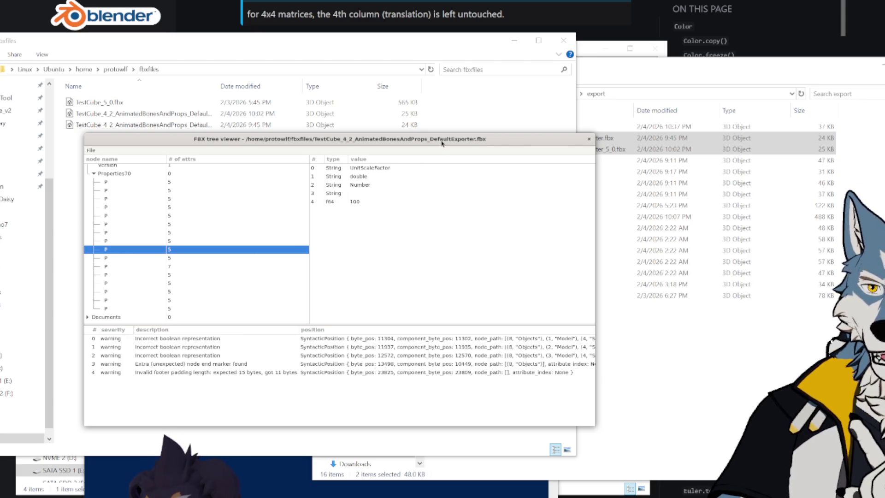
Open TestCube_4_2 DefaultExporter_5_0.fbx from the fbxfiles folder
left_click(90, 151)
left_click(107, 164)
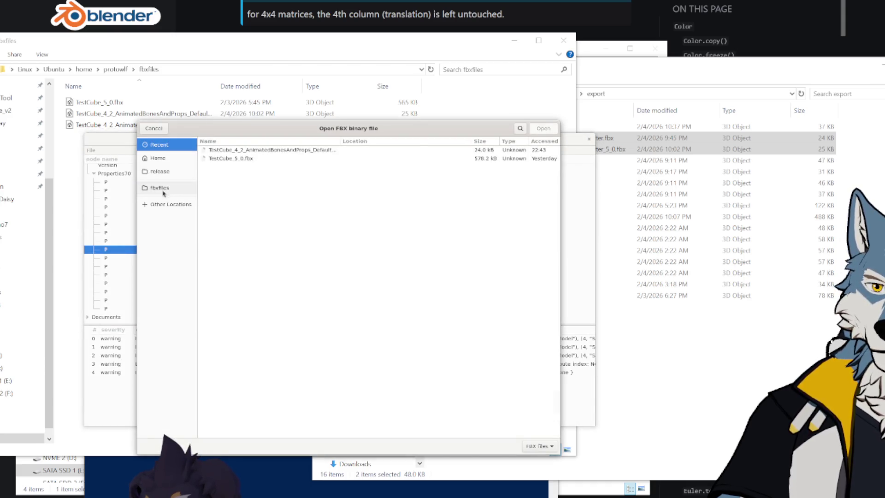
left_click(163, 190)
double_click(346, 175)
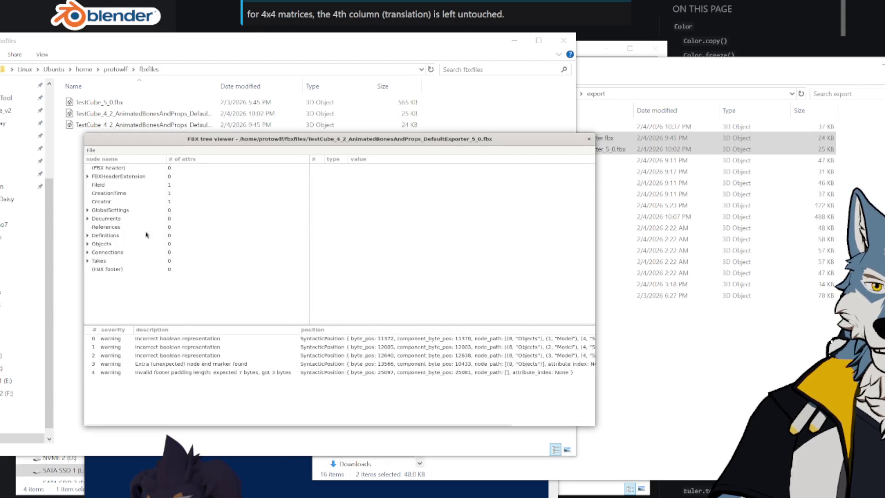
Expand its GlobalSettings Properties70 and read UnitScaleFactor, an f64 value of 1
left_click(87, 210)
left_click(94, 227)
left_click(135, 244)
left_click(137, 261)
key("Down")
key("Down")
key("Down")
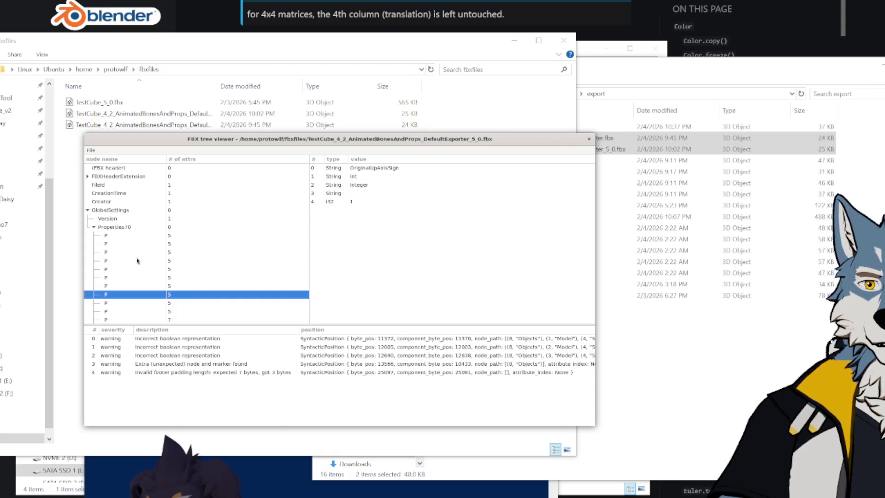
key("Down")
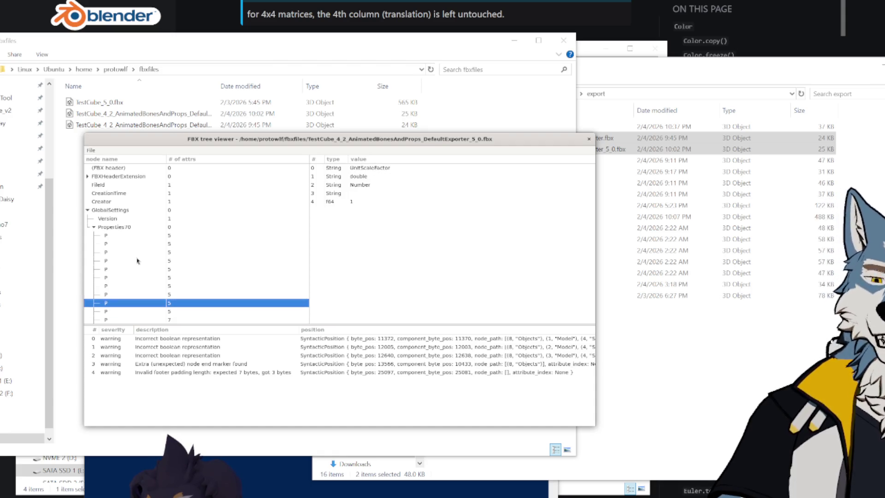
left_click(373, 202)
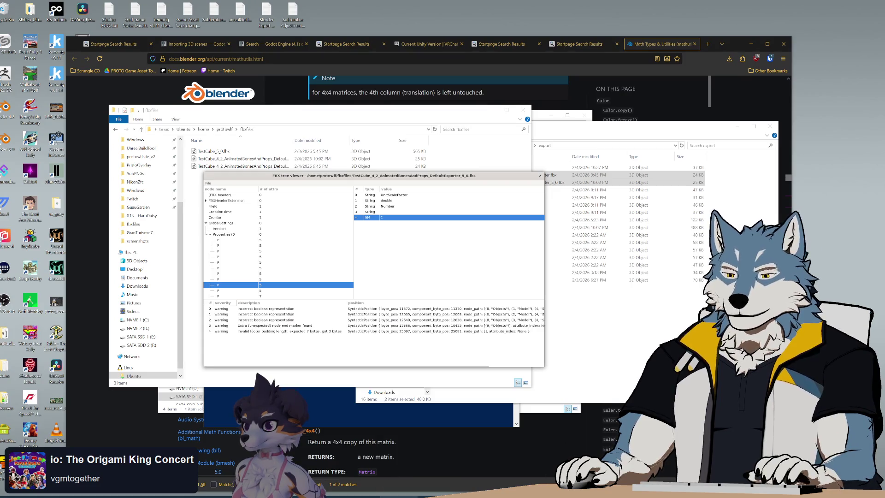
key("alt+Tab")
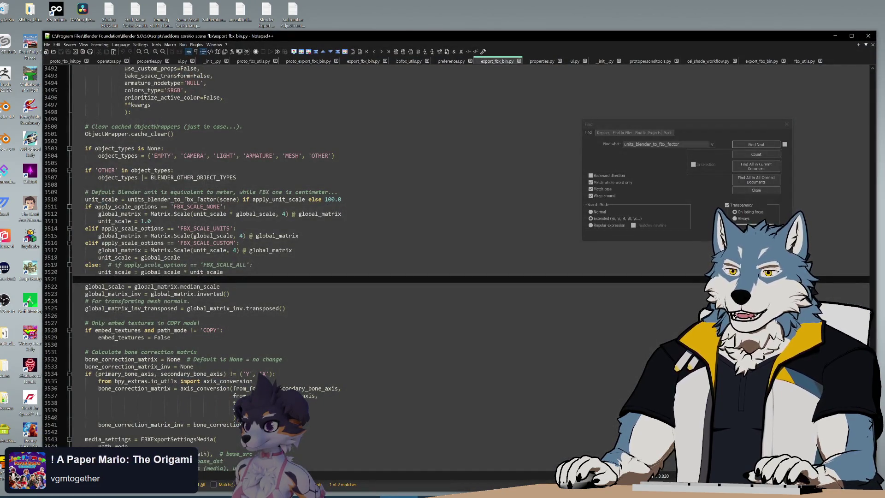
Review the global_scale and unit scale code in save_single
left_click(229, 294)
left_click(220, 286)
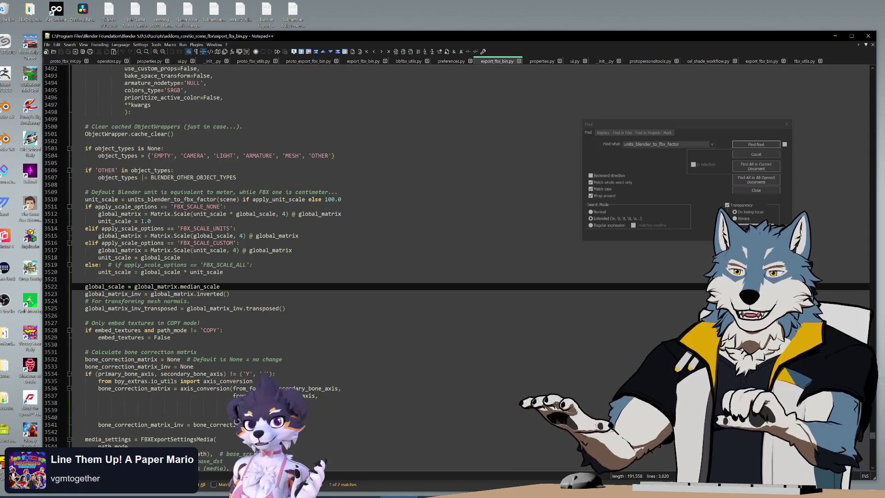
key("shift+Up")
key("shift+Up")
key("shift+Up")
left_click(189, 301)
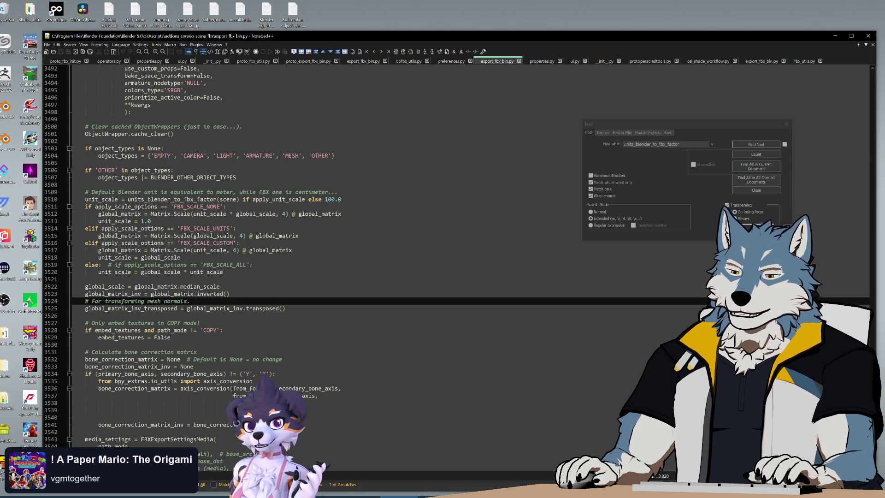
scroll(322, 254, "up", 14)
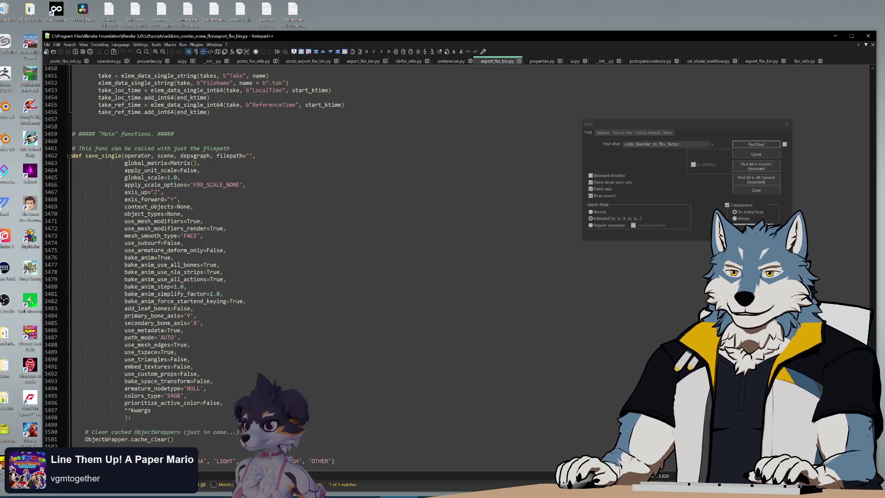
left_click(142, 178)
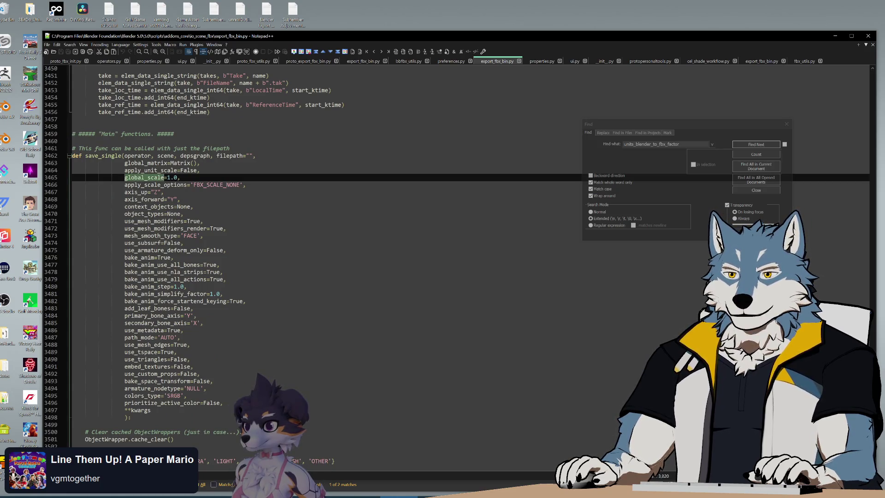
scroll(295, 253, "down", 9)
scroll(226, 259, "down", 3)
Select units_blender_to_fbx_factor on line 3510 and search for it
left_click(226, 250)
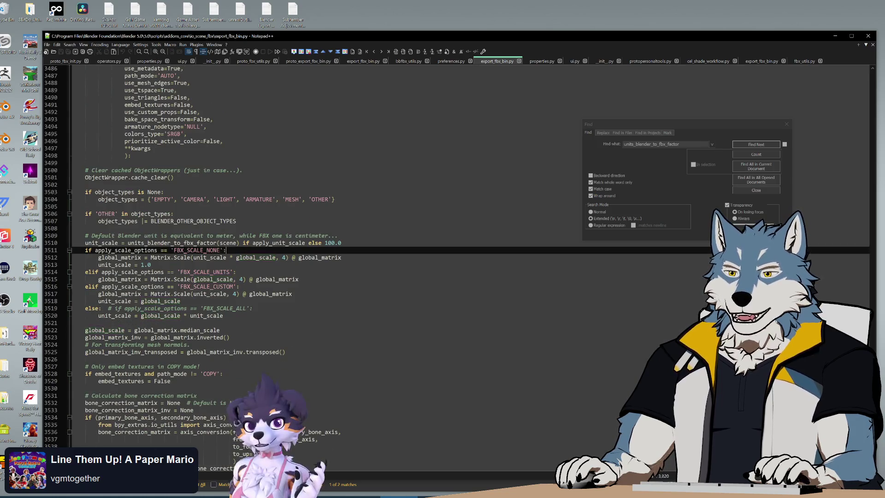
double_click(274, 243)
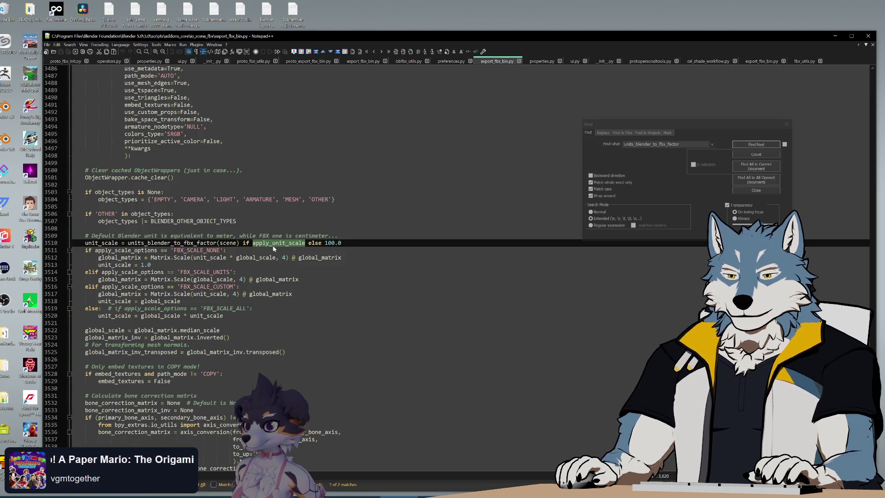
double_click(172, 243)
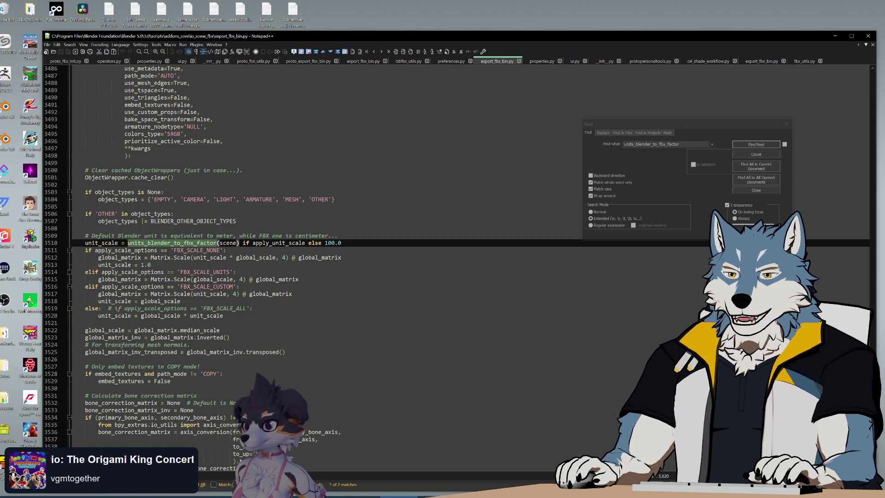
key("ctrl+f")
Find the units_blender_to_fbx_factor definition in fbx_utils.py and examine unit_settings on line 217
left_click(801, 61)
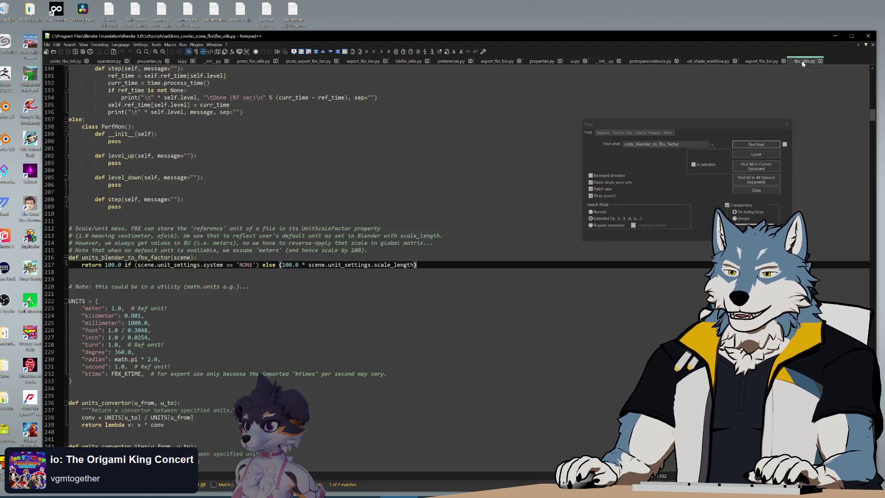
left_click(750, 144)
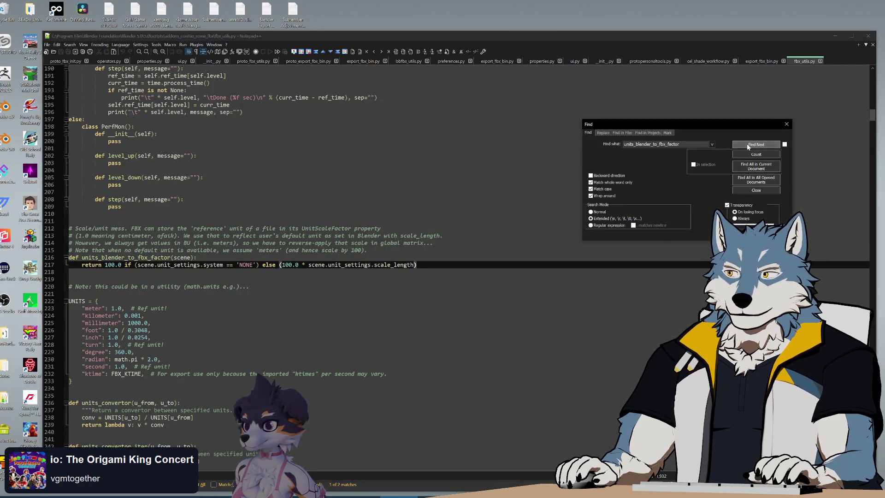
double_click(178, 265)
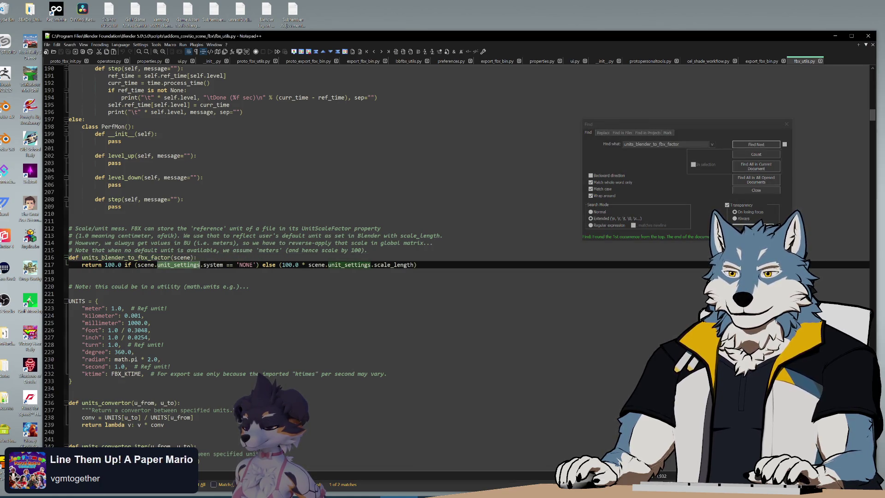
left_click(276, 265)
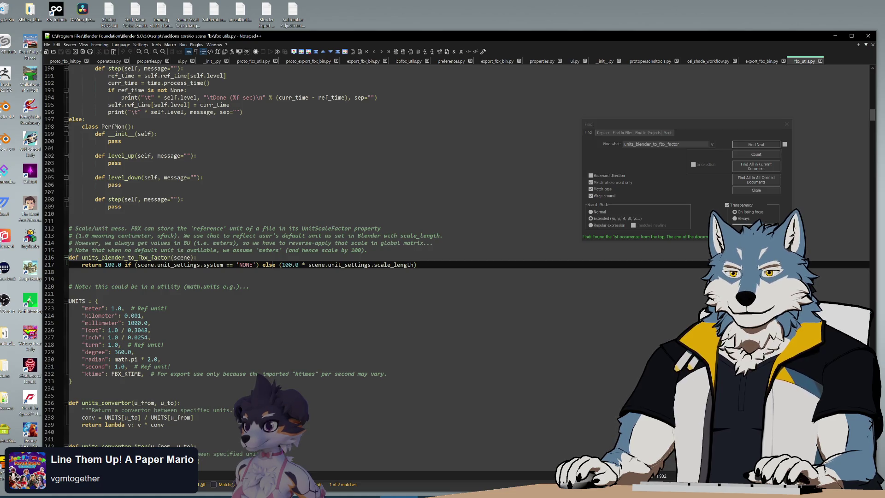
left_click_drag(199, 265, 214, 265)
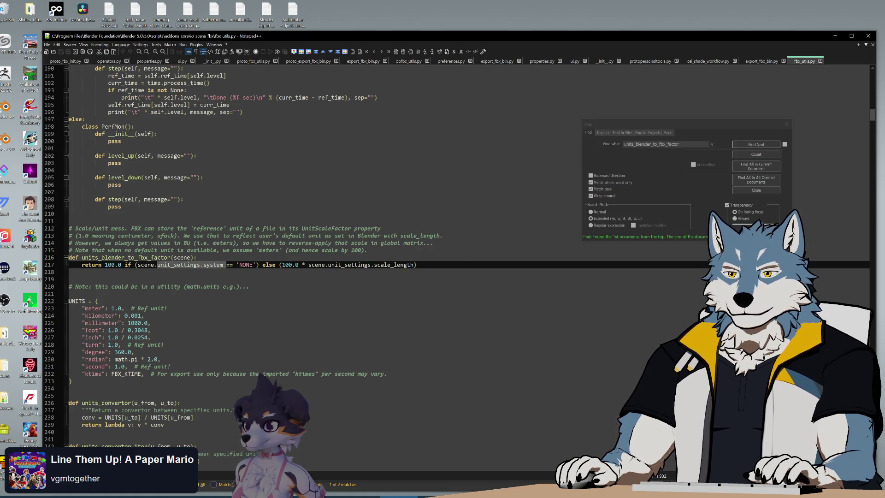
left_click(257, 265)
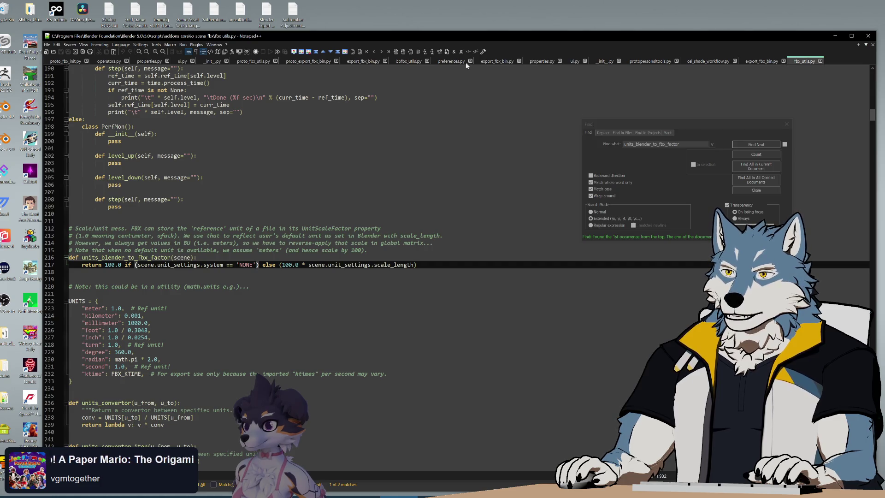
Compare apply_scale_options in export_fbx_bin.py with scale_length, then create a new Blender text block
left_click(496, 61)
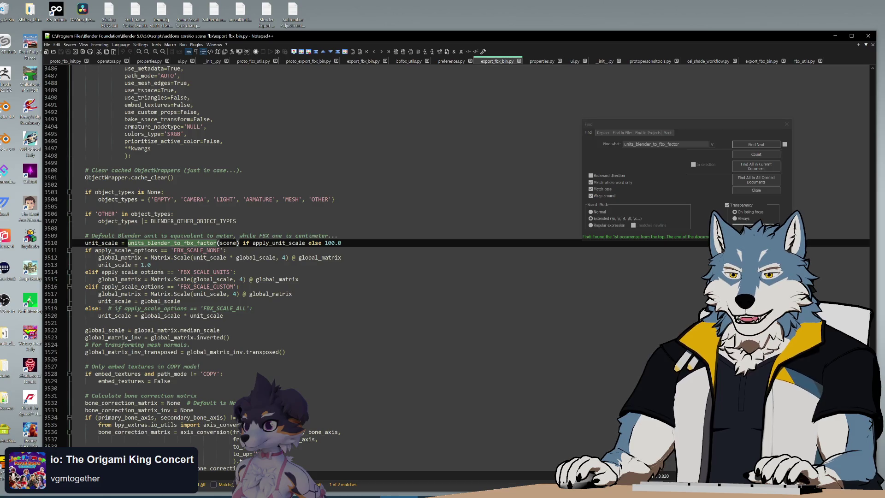
double_click(126, 251)
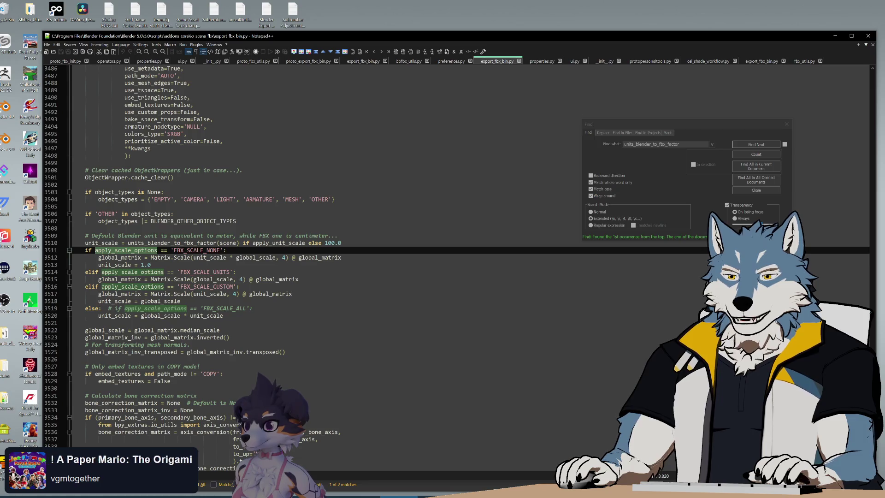
left_click(805, 62)
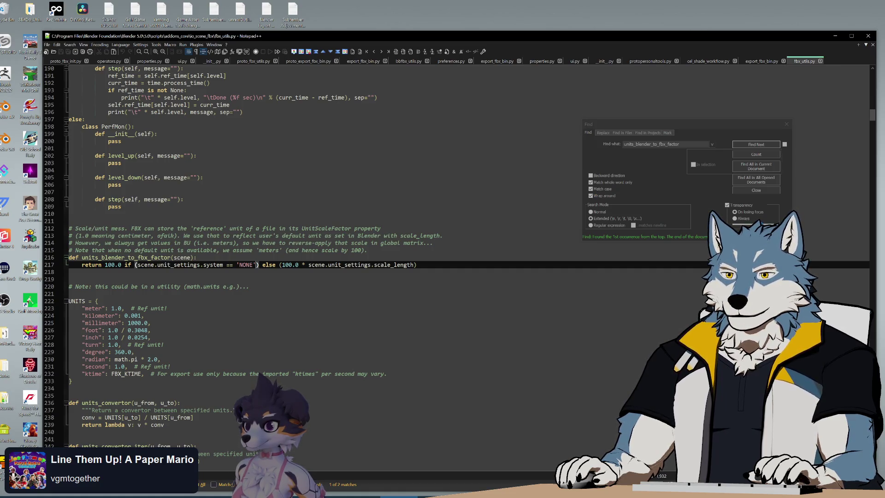
double_click(394, 267)
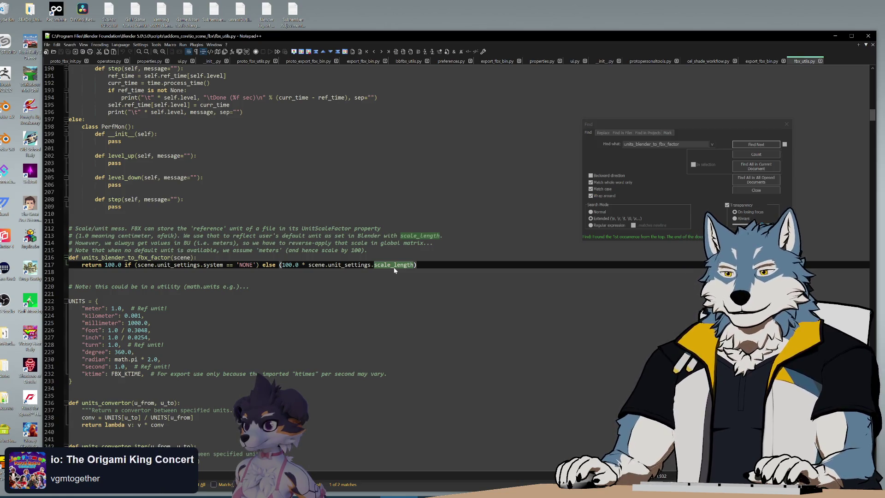
double_click(178, 265)
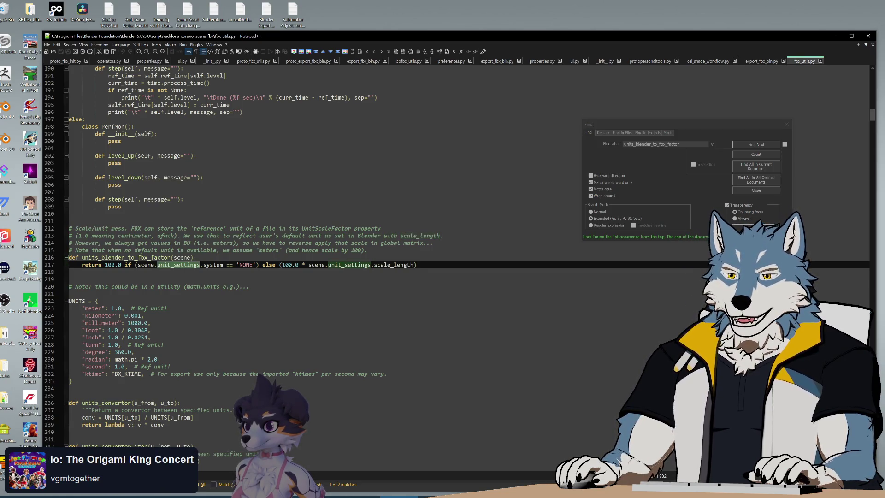
double_click(349, 264)
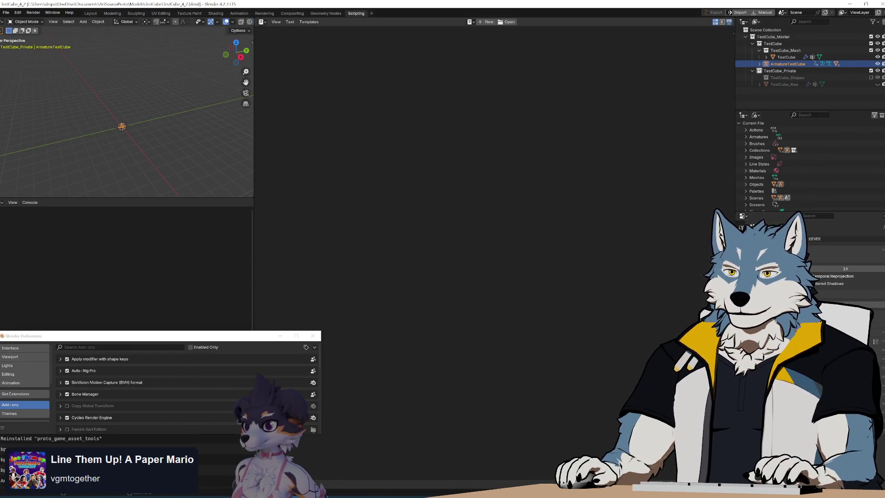
left_click(488, 21)
type("impor")
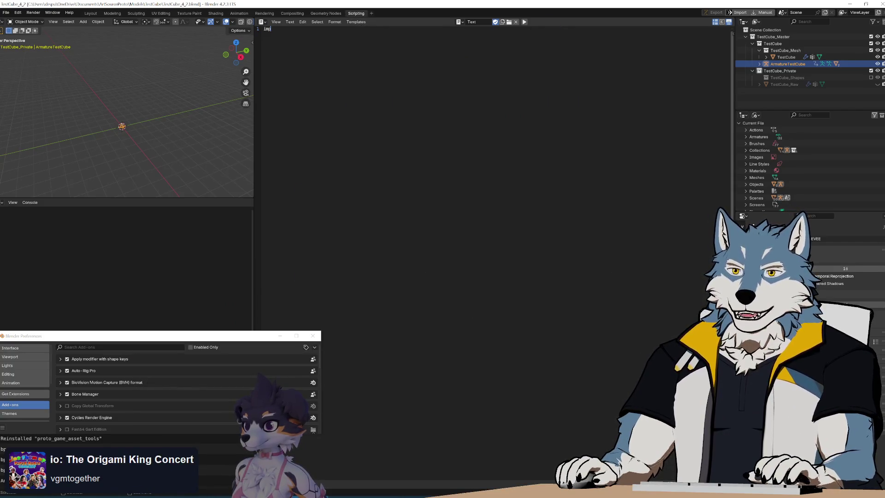
Begin the script with 'import bpy' and a 'print(scene' call on line 3
type("t bpy")
key("Return")
key("Return")
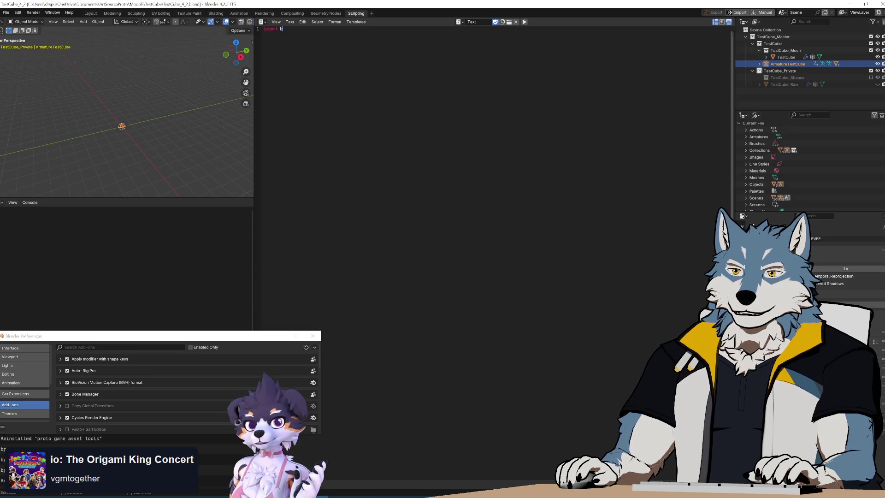
type("print()")
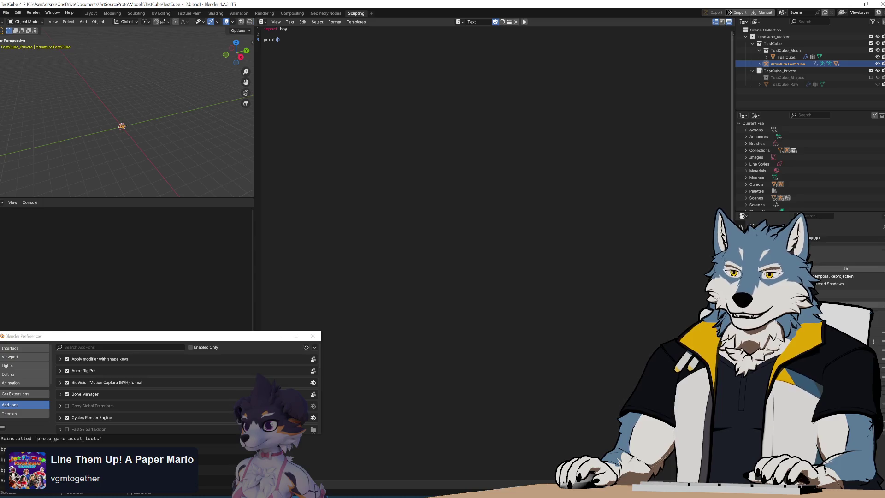
type("scene")
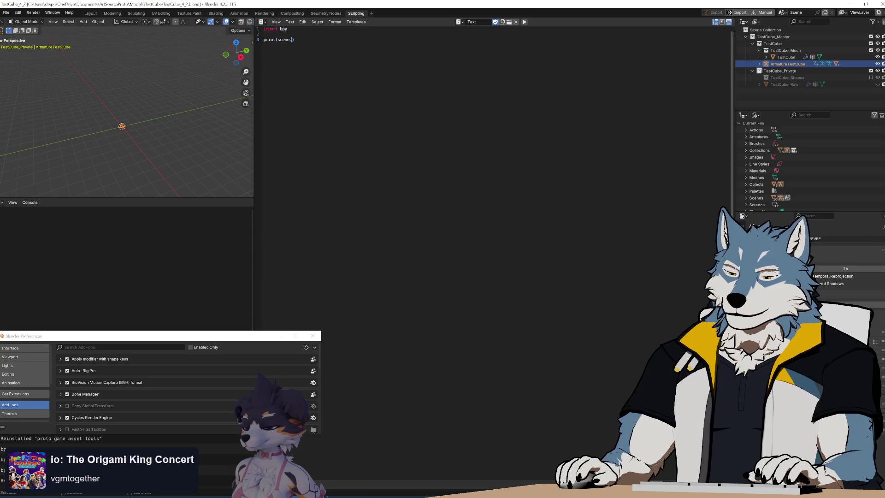
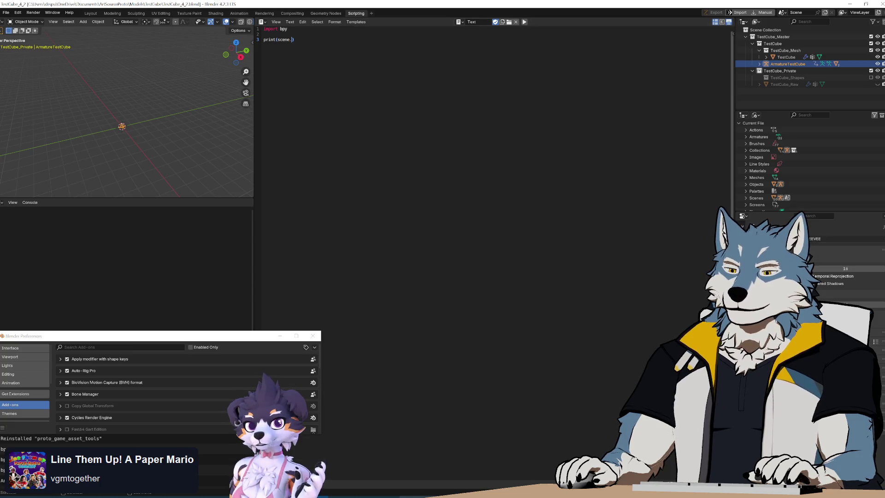
Check fbx_utils.py for the unit settings property names and type unit_settings into the test script
left_click(417, 496)
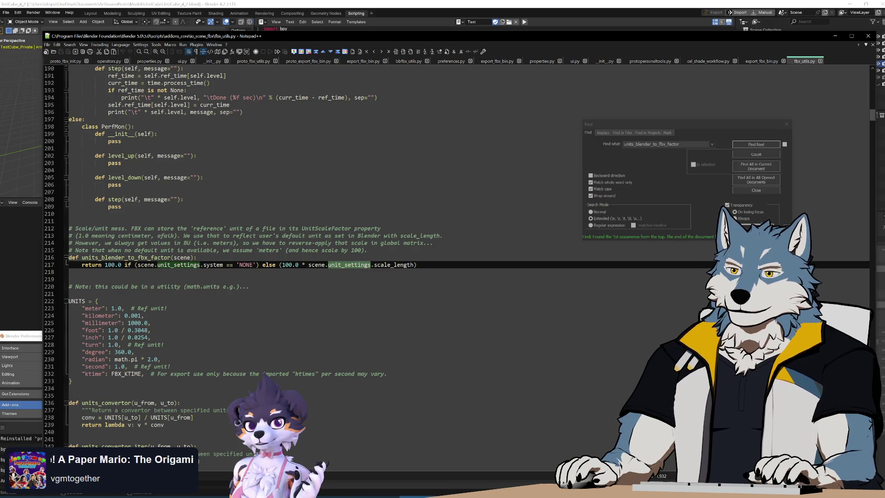
left_click(390, 3)
type("unit_settings.)")
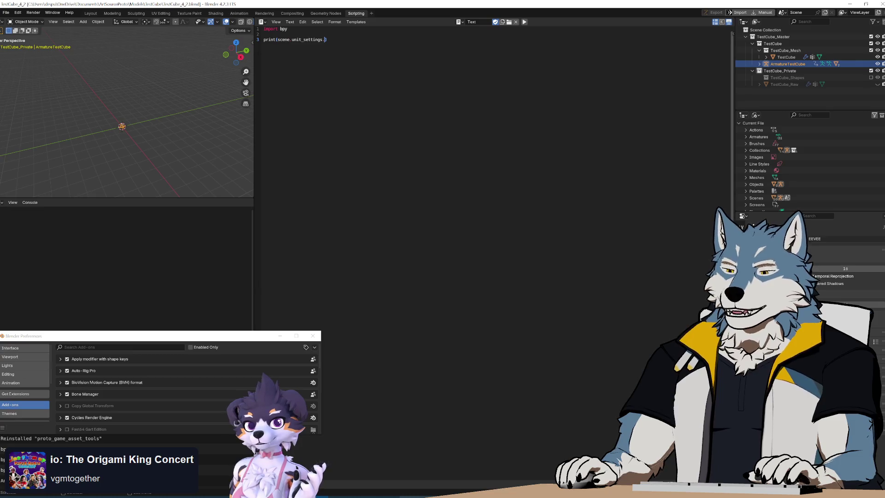
key("alt+Tab")
double_click(386, 265)
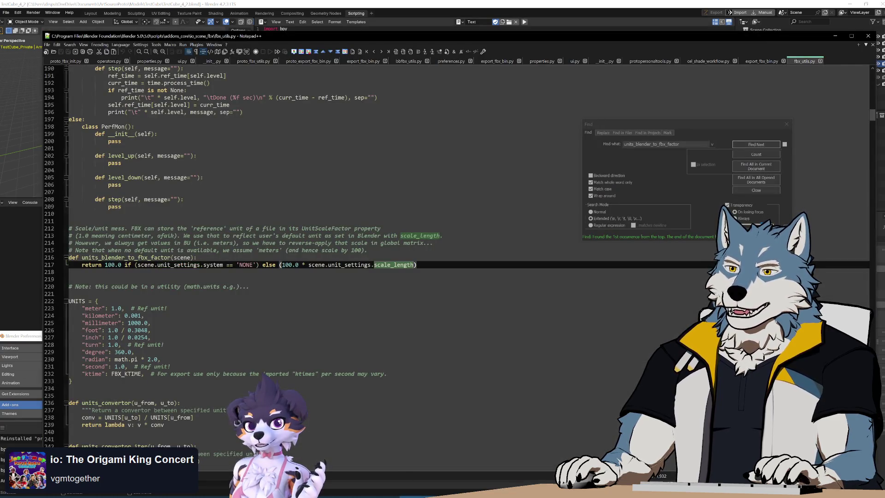
key("Right")
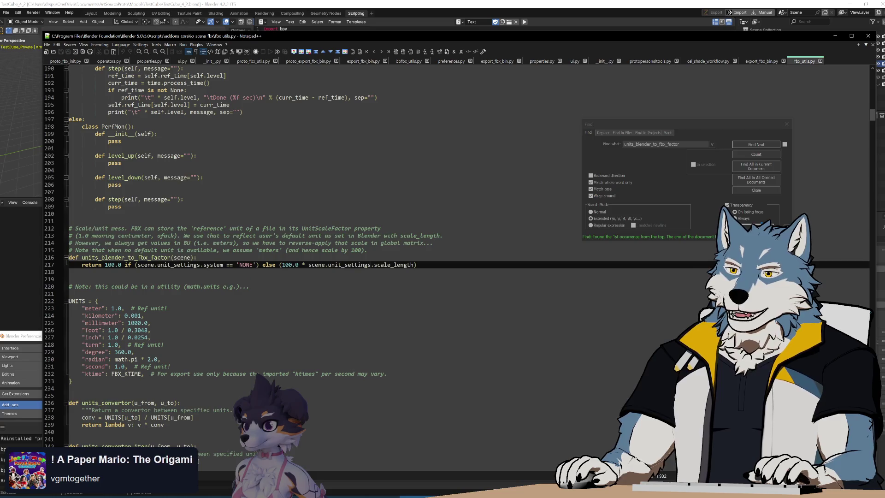
key("ctrl+shift+Left")
key("ctrl+shift+Left")
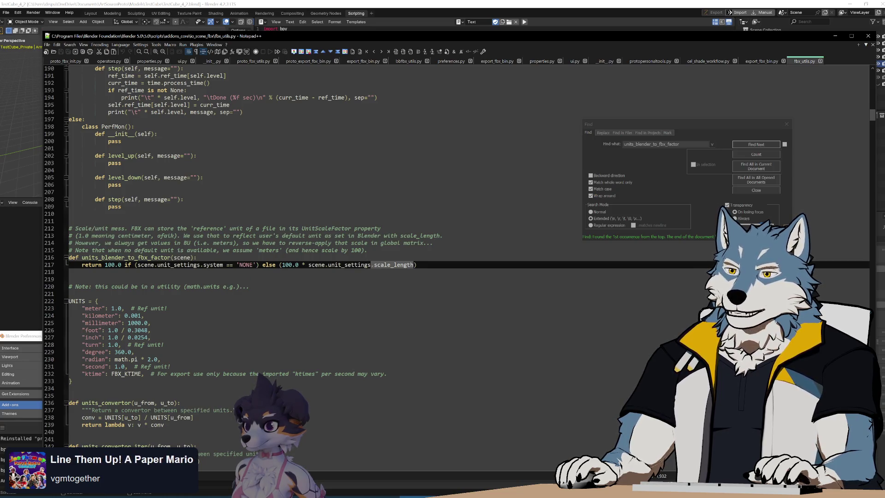
key("ctrl+shift+Left")
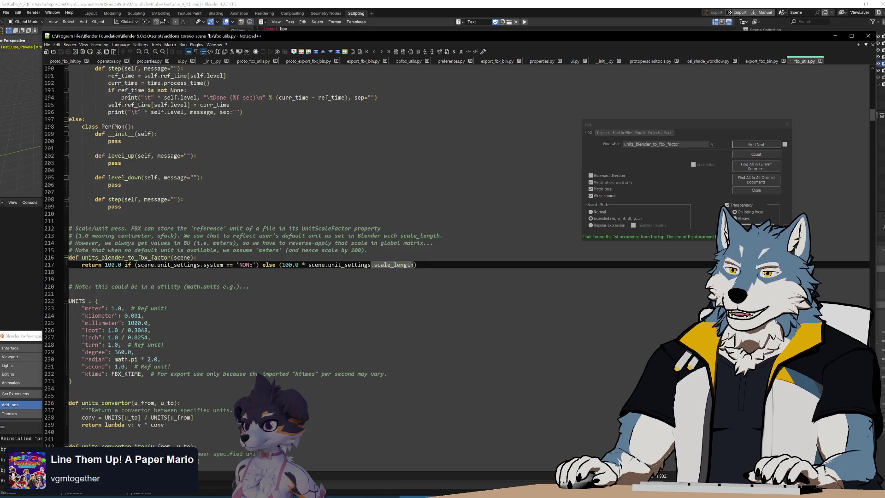
left_click(375, 3)
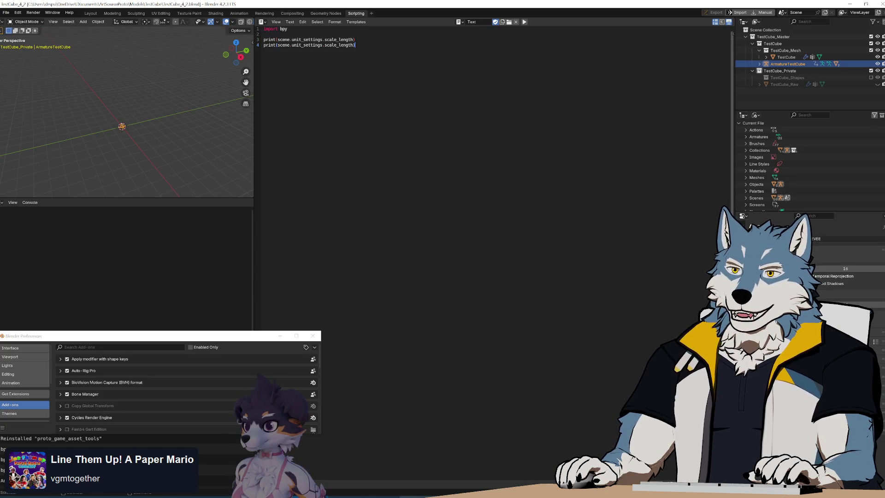
Complete both print lines, wrapping the scale_length value in str()
left_click(356, 39)
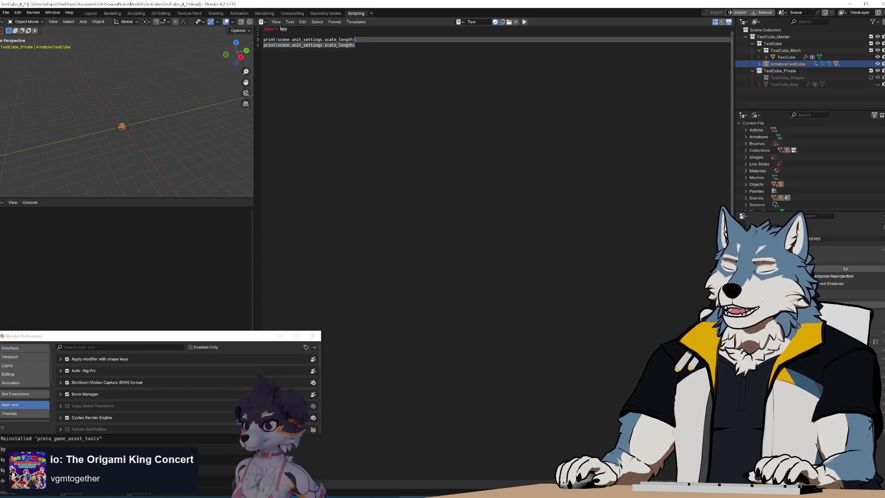
key("Down")
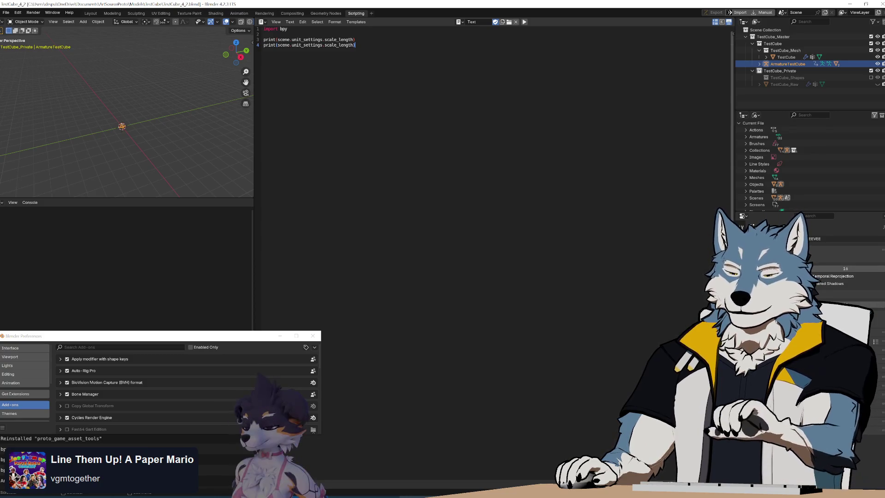
key("alt+Tab")
left_click(70, 272)
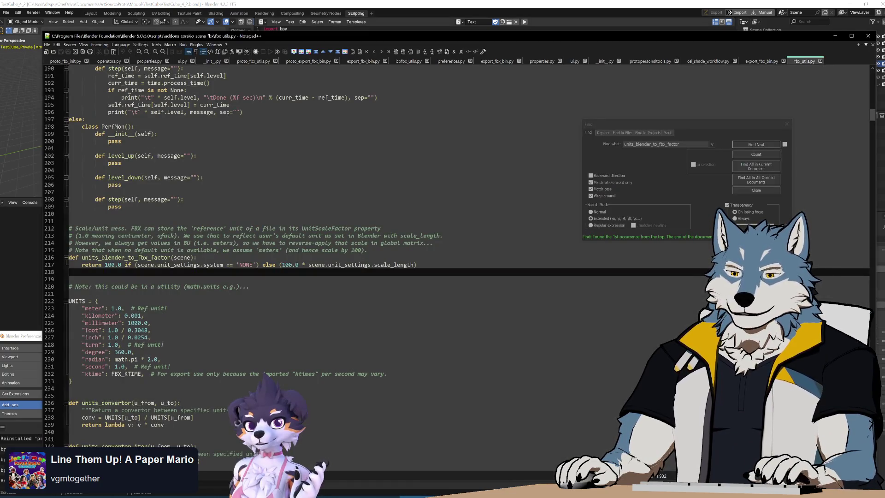
double_click(348, 267)
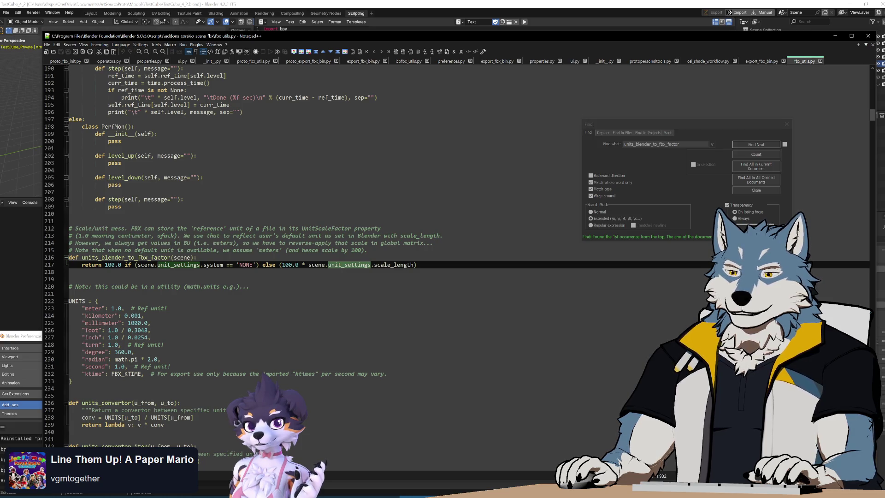
double_click(396, 265)
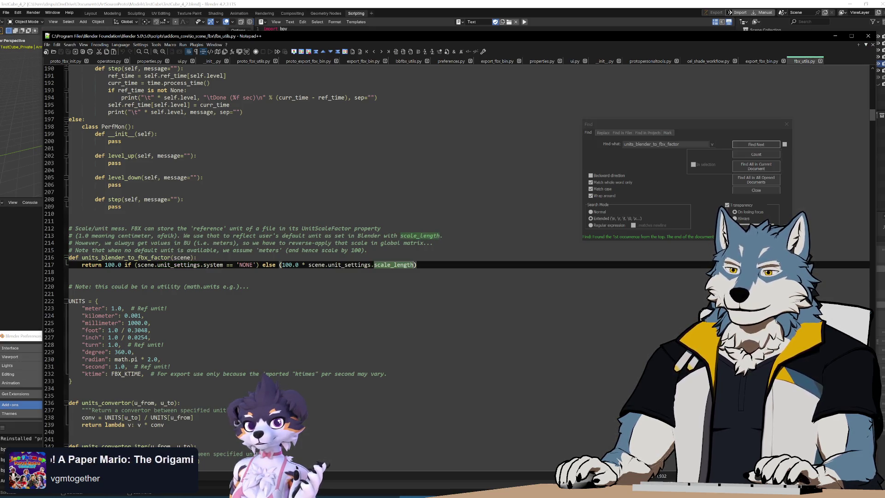
key("alt+Tab")
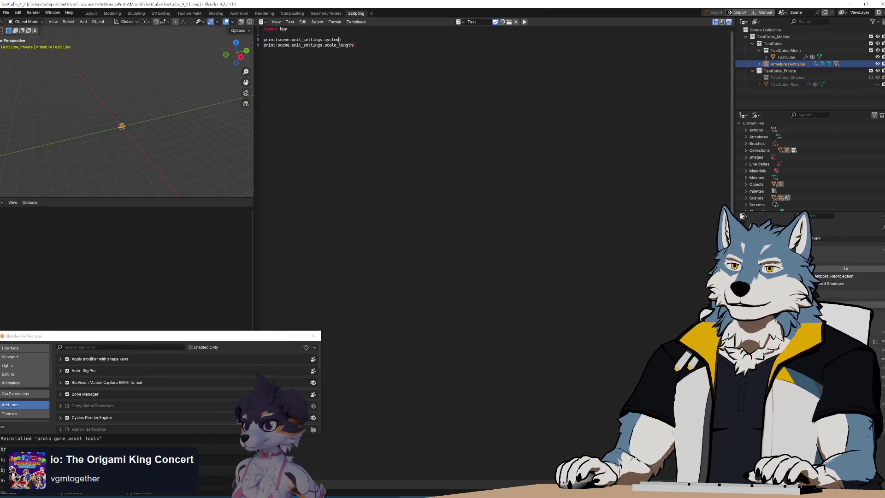
type("(")
key("End")
type(")")
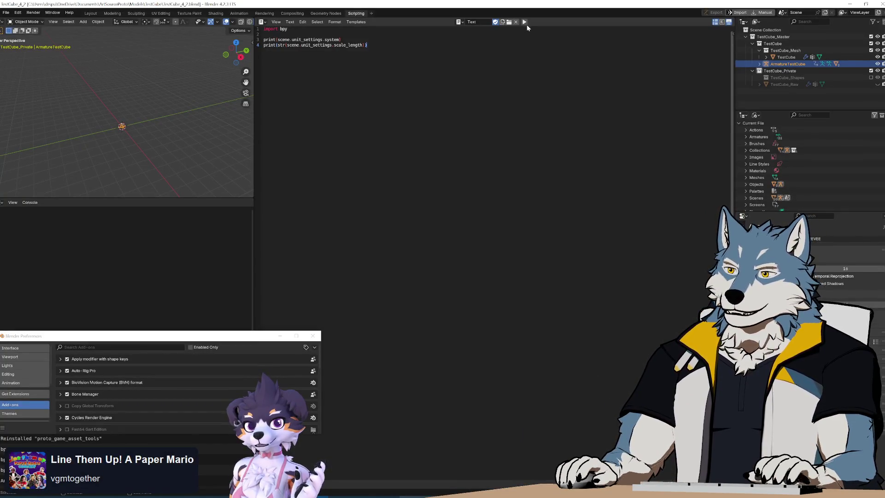
Run the test script and find the undefined scene name on line 3
left_click(525, 23)
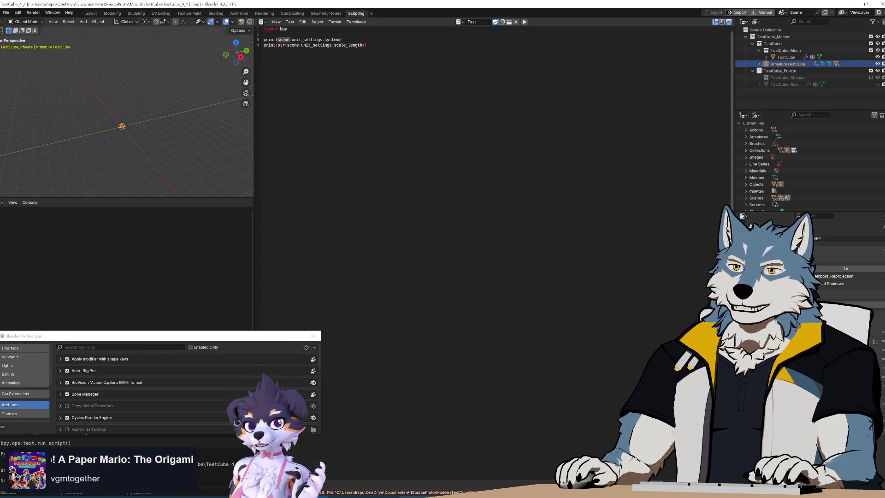
double_click(284, 40)
left_click(265, 34)
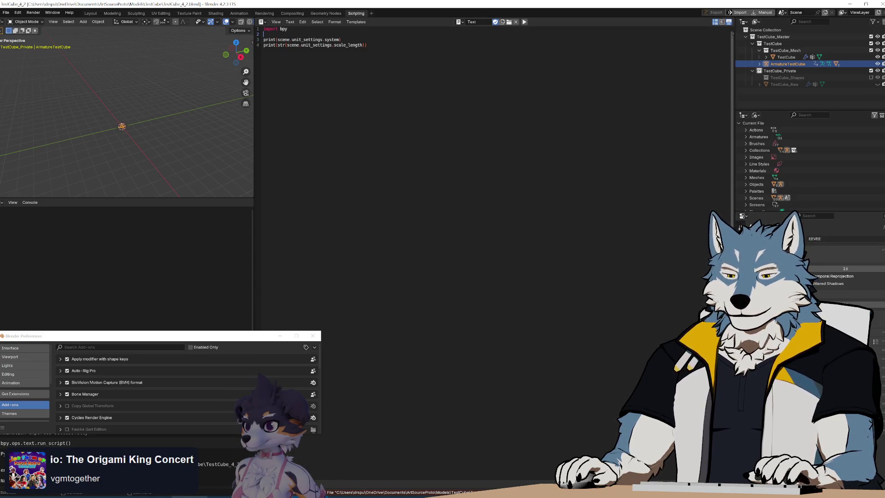
key("alt+Tab")
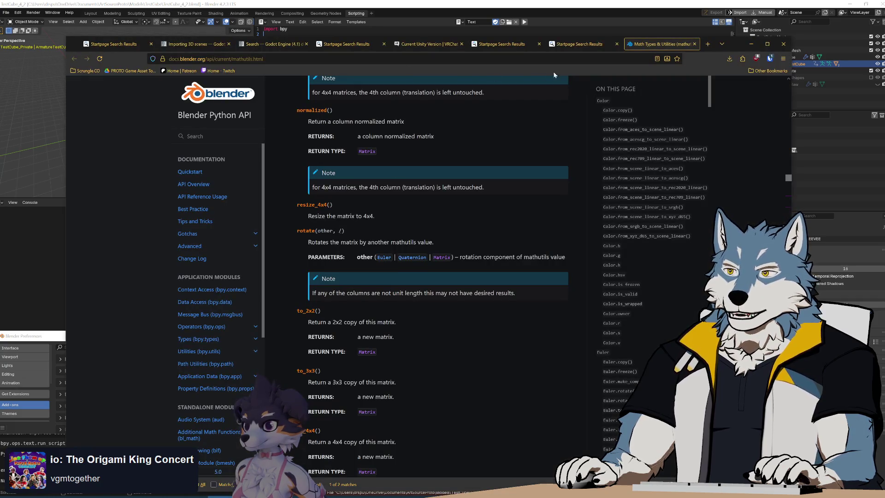
Search the web for 'blender python scene' and glance at the Scene(ID) API page
key("ctrl+l")
type("blender python")
type(" scene")
key("Return")
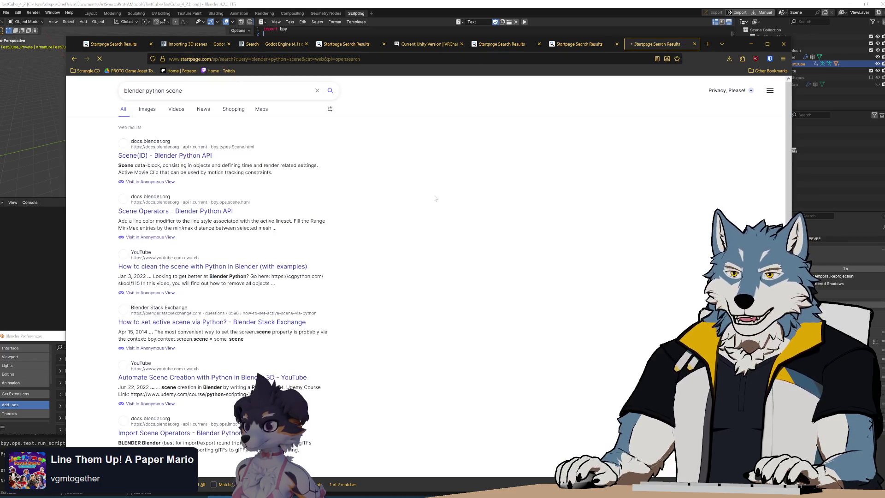
left_click(176, 172)
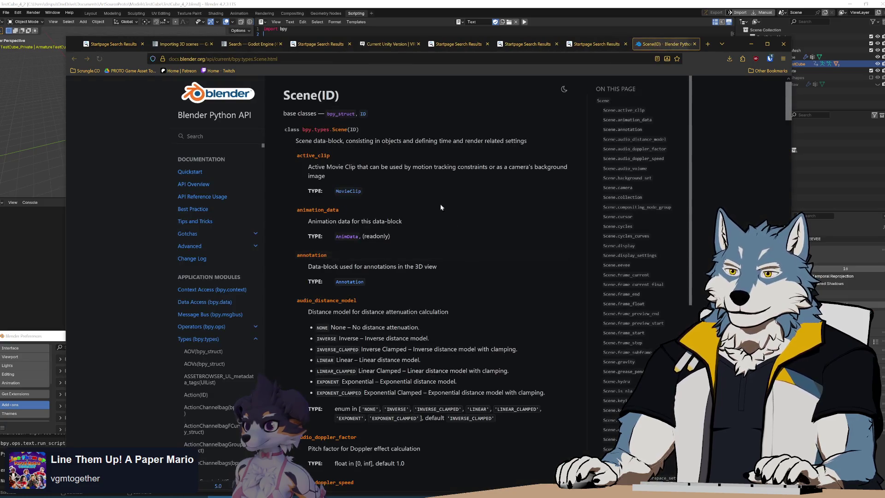
left_click(695, 44)
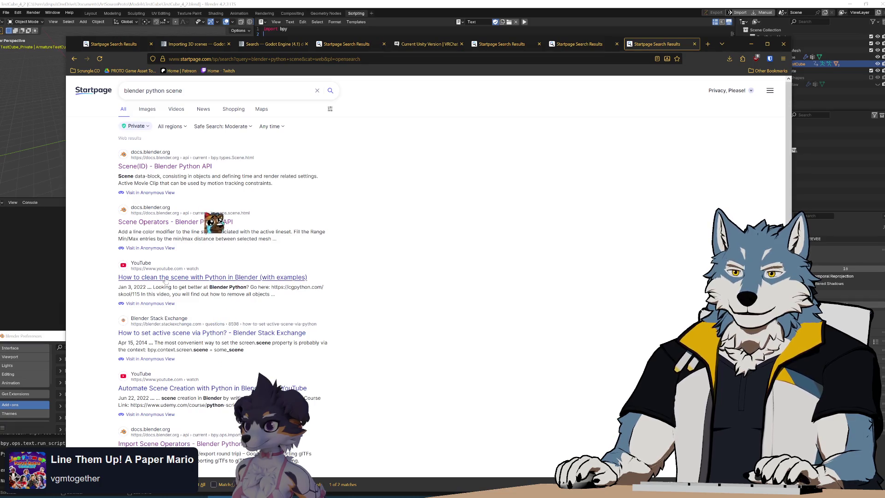
Refine the search to 'blender python get scene' and read the Stack Exchange answer using bpy.context.scene
left_click(146, 90)
type("get")
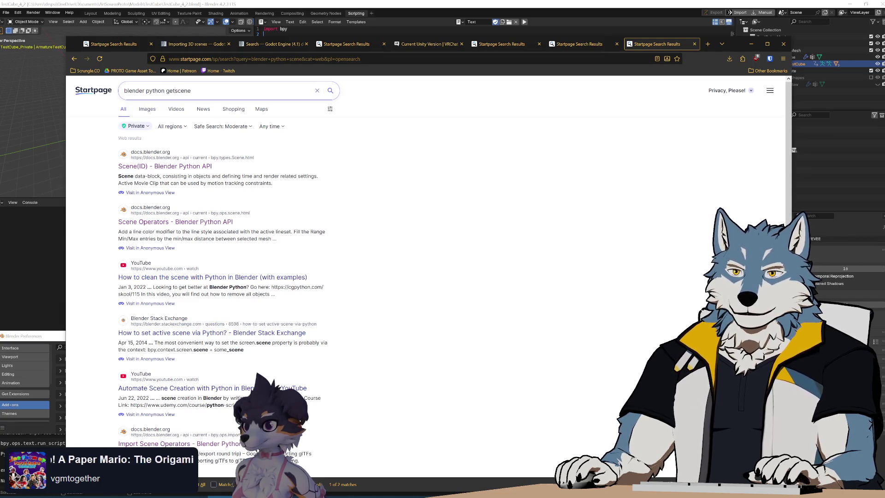
key("Return")
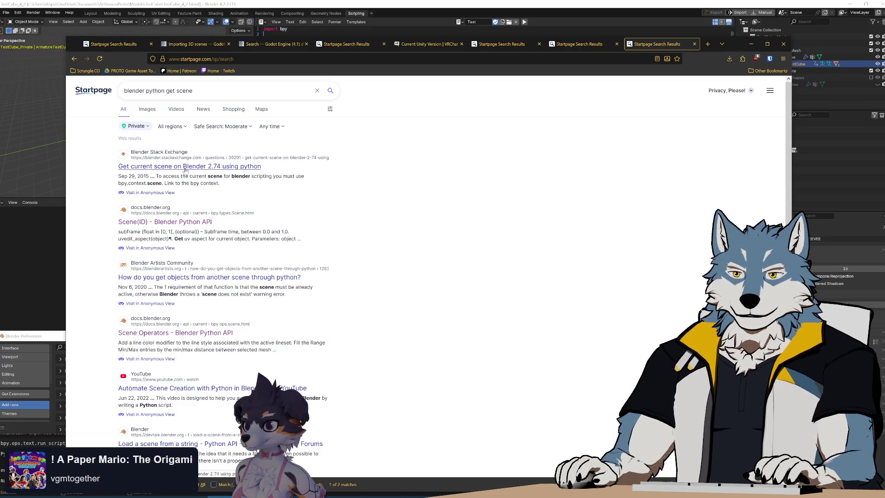
left_click(186, 167)
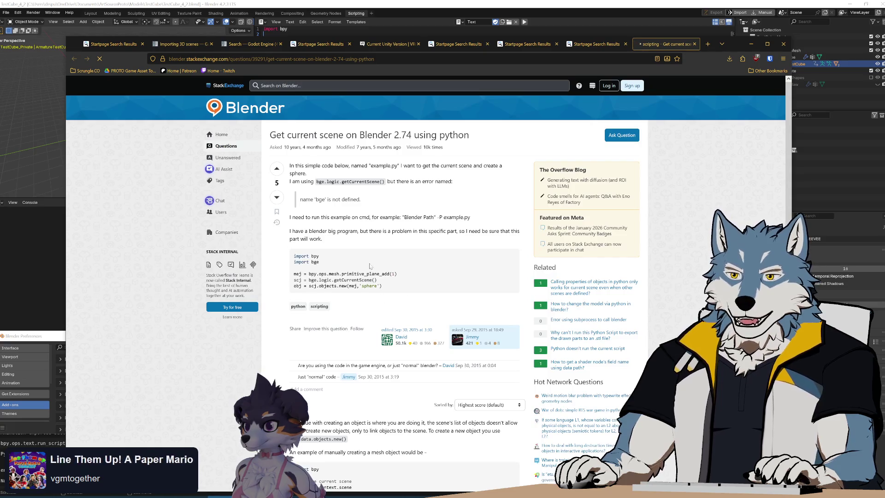
scroll(370, 266, "down", 4)
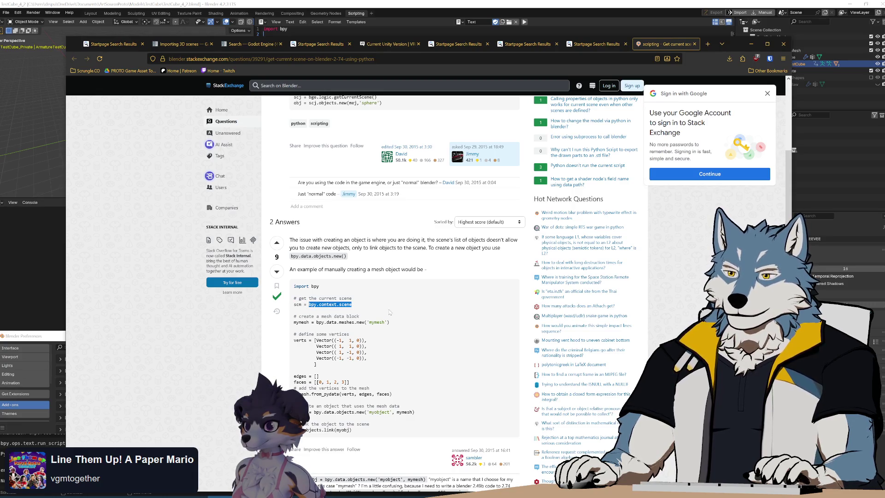
left_click(564, 2)
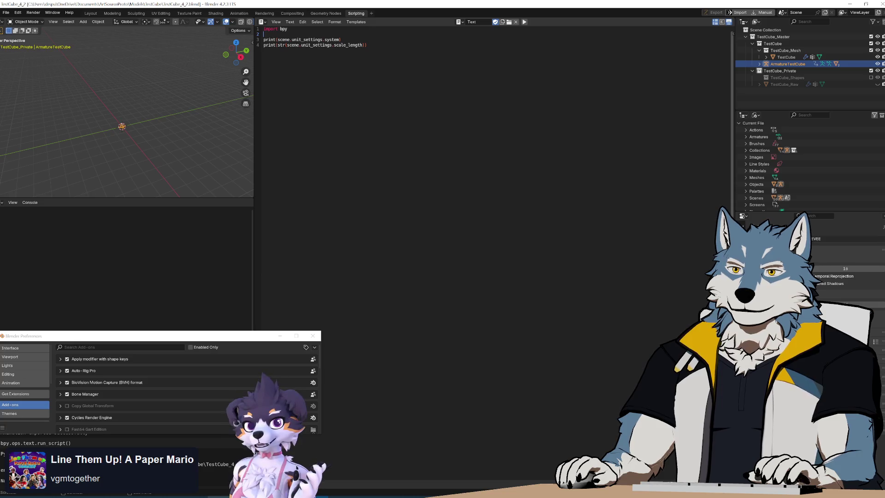
Insert scene = bpy.context.scene above the print lines and save the blend file
key("Return")
type("scene = bpy.context.scene")
key("Return")
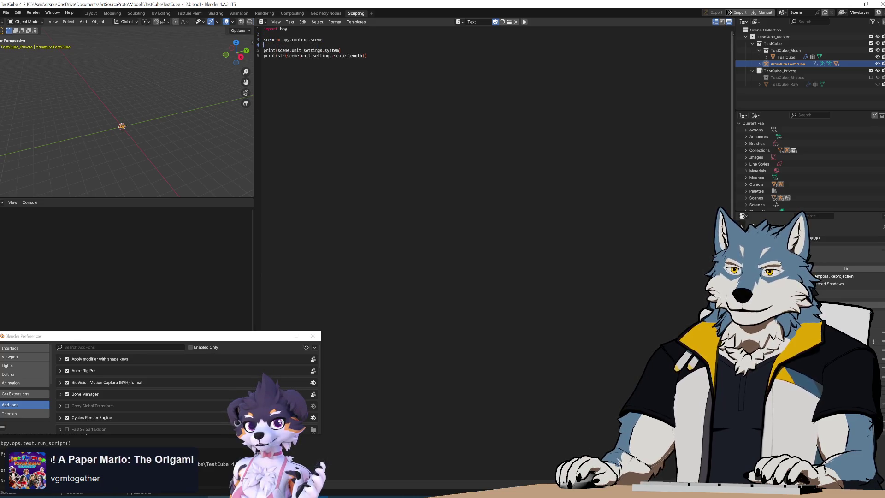
key("ctrl+s")
Run the script and check the system console, which prints METRIC and 1.0
left_click(526, 23)
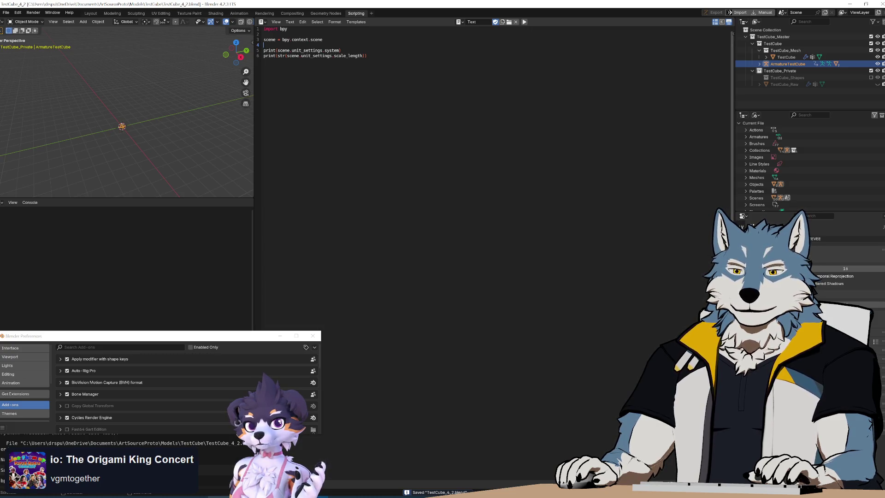
left_click(337, 496)
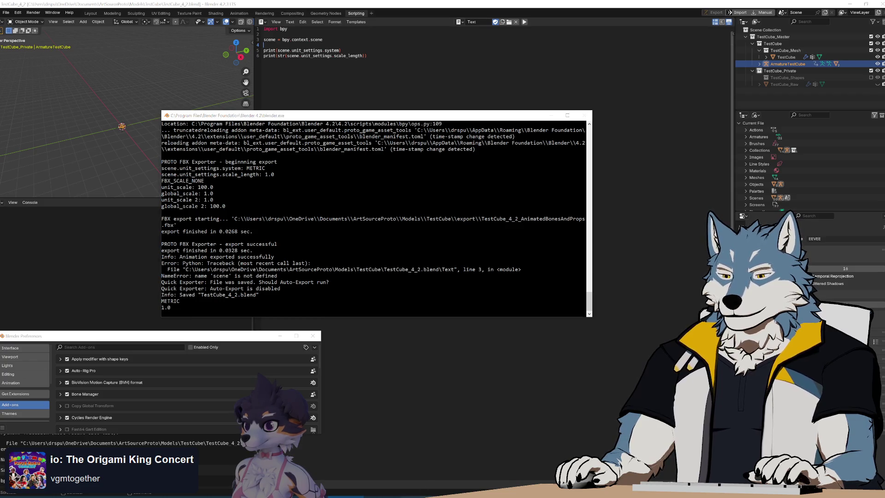
key("alt+Tab")
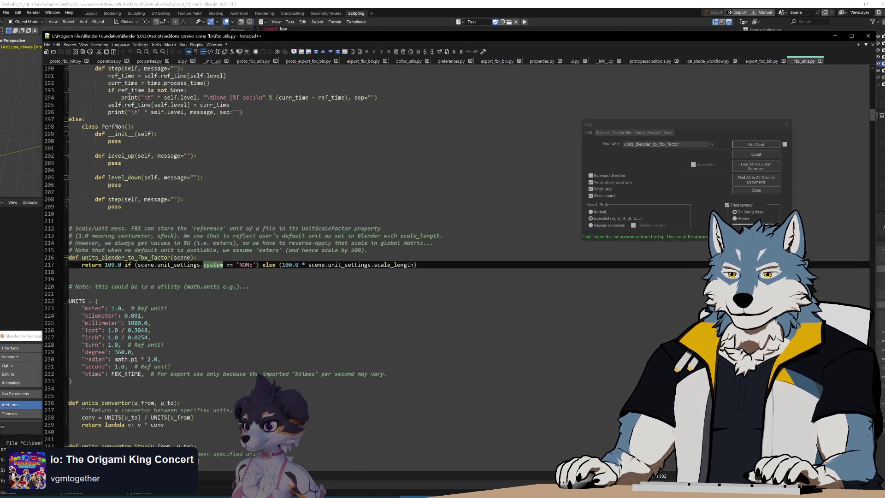
Switch through the Notepad++ tabs to Blender's own export_fbx_bin.py
left_click(295, 265)
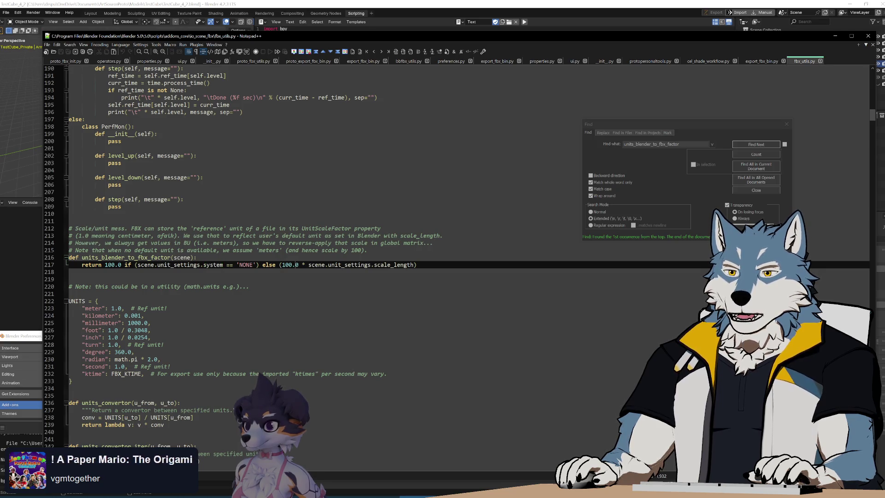
left_click(309, 265)
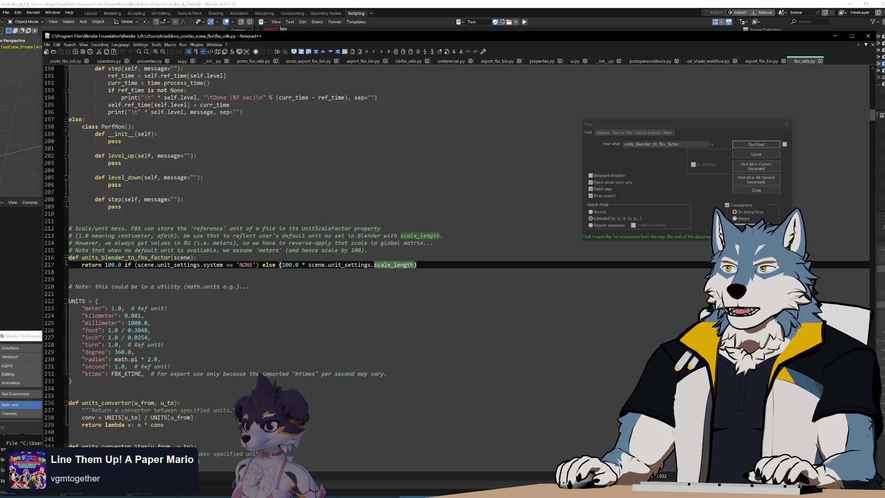
left_click(652, 62)
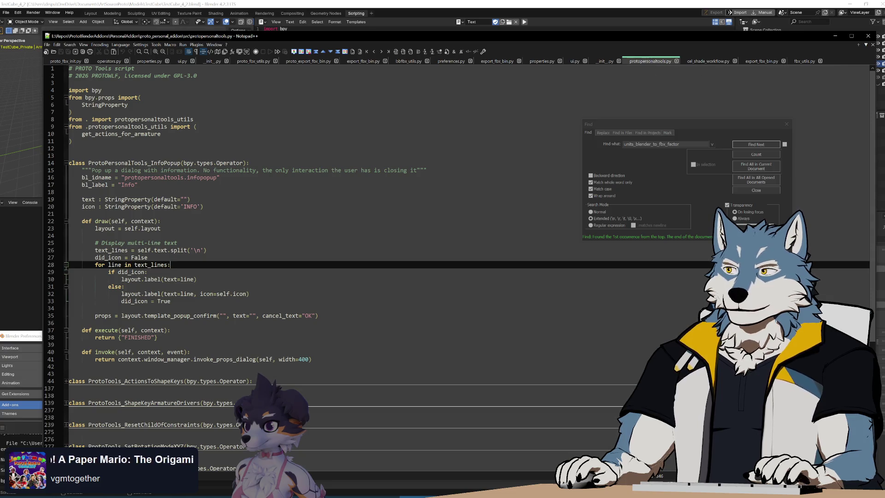
left_click(762, 61)
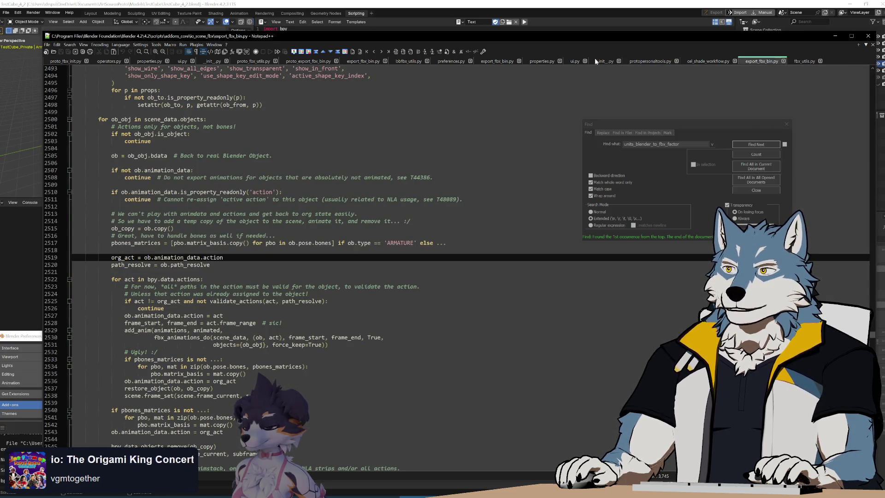
left_click(494, 62)
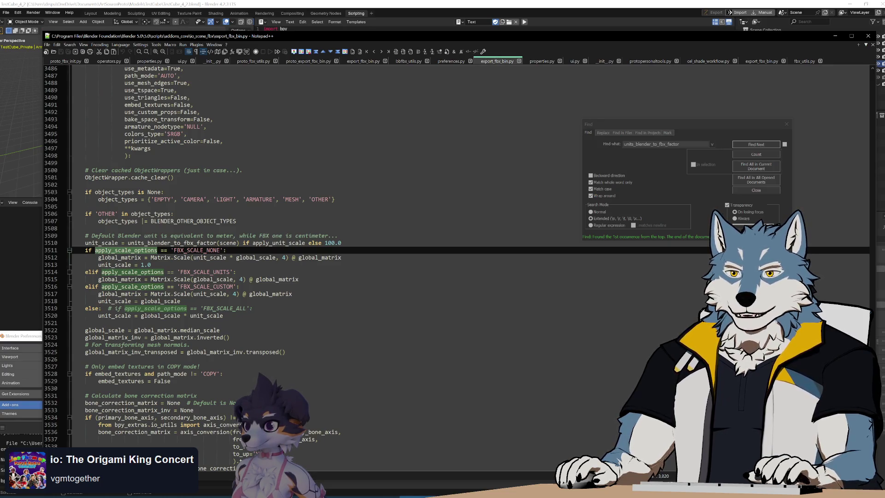
Scroll to the save() function and highlight the save_single call and uses of scene
scroll(323, 253, "up", 10)
scroll(322, 254, "down", 20)
scroll(323, 254, "down", 19)
scroll(322, 253, "up", 9)
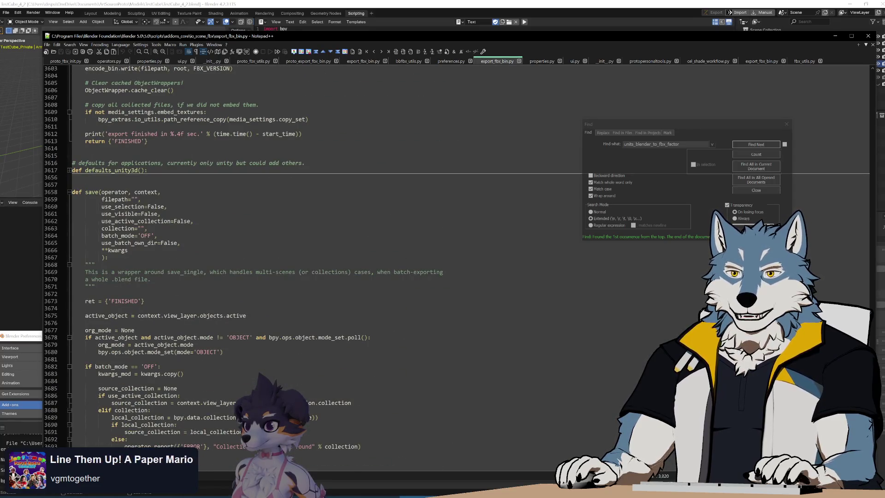
scroll(323, 254, "down", 9)
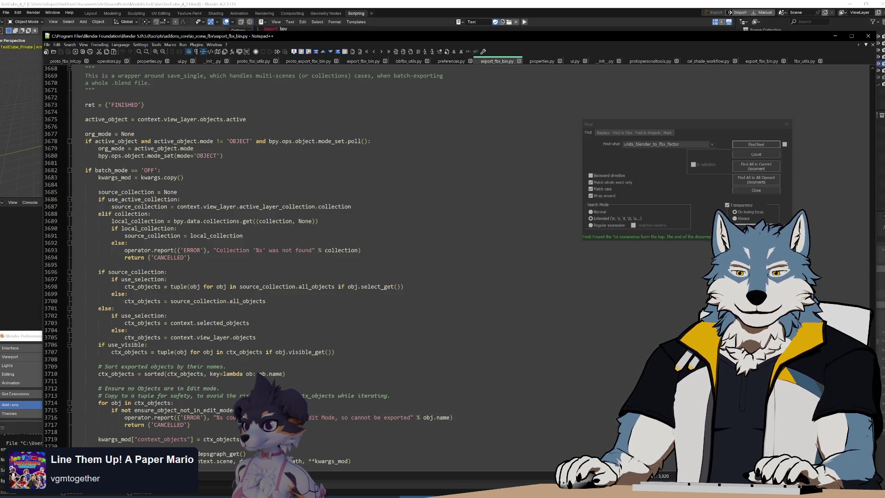
scroll(249, 266, "up", 7)
scroll(322, 253, "down", 4)
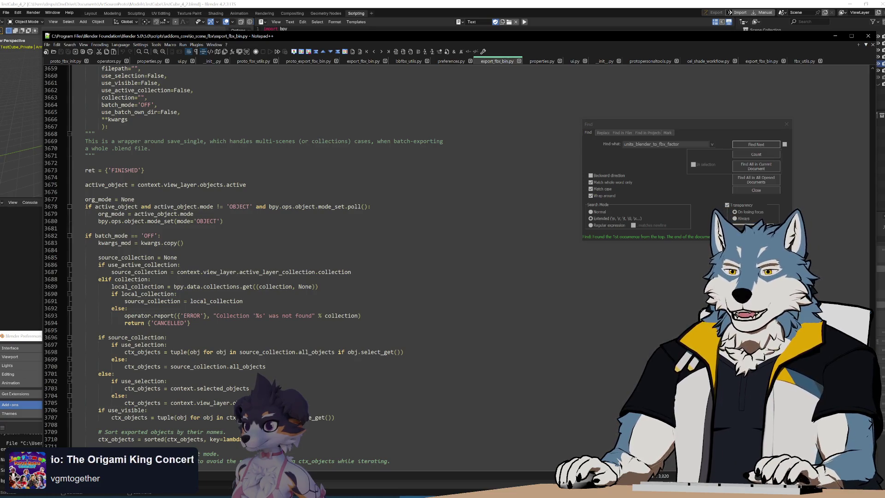
scroll(322, 254, "down", 4)
scroll(323, 253, "down", 5)
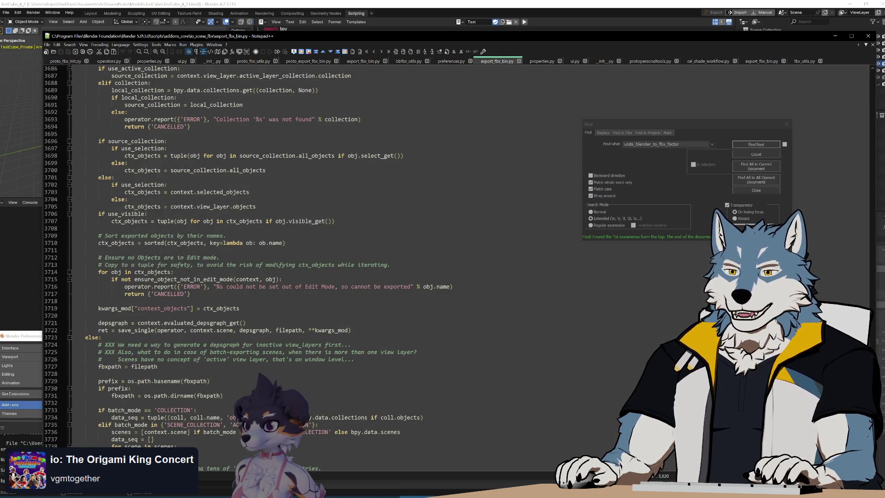
scroll(323, 253, "up", 6)
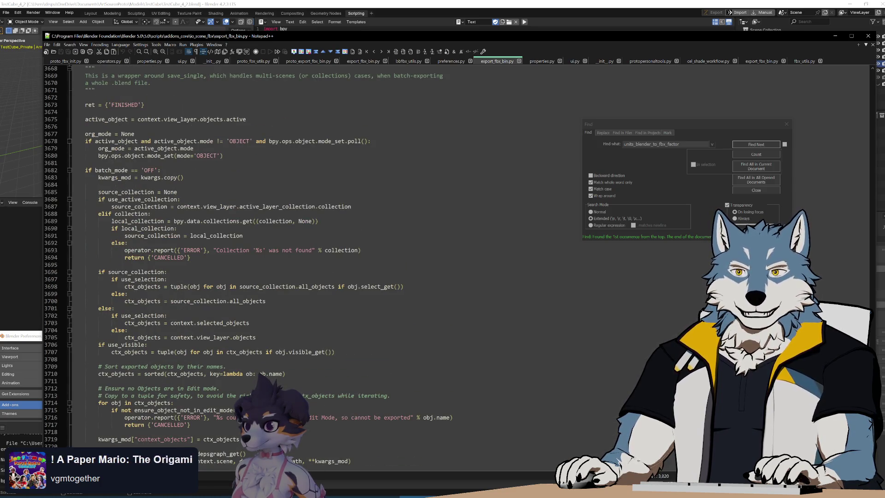
scroll(323, 254, "down", 3)
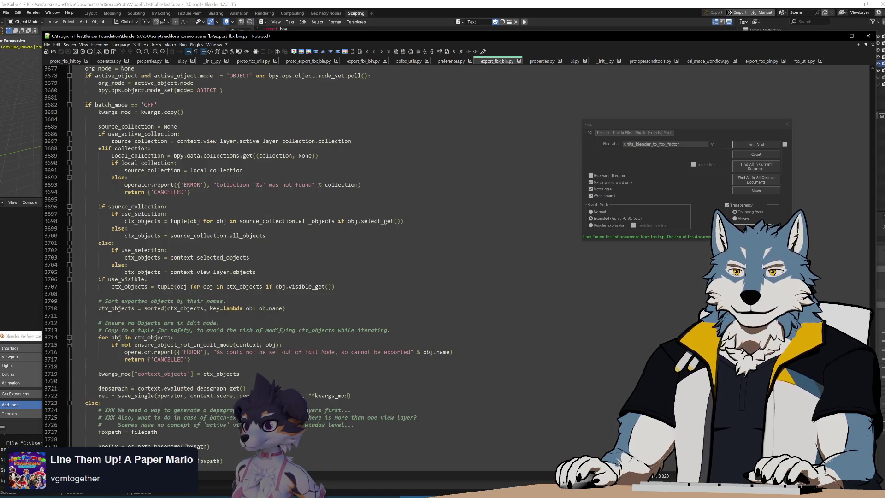
scroll(253, 277, "down", 3)
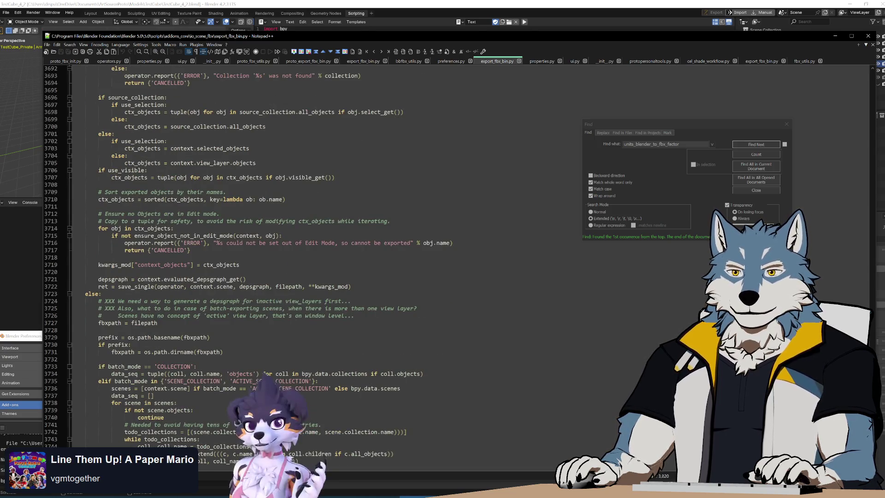
scroll(254, 276, "down", 15)
scroll(276, 254, "down", 11)
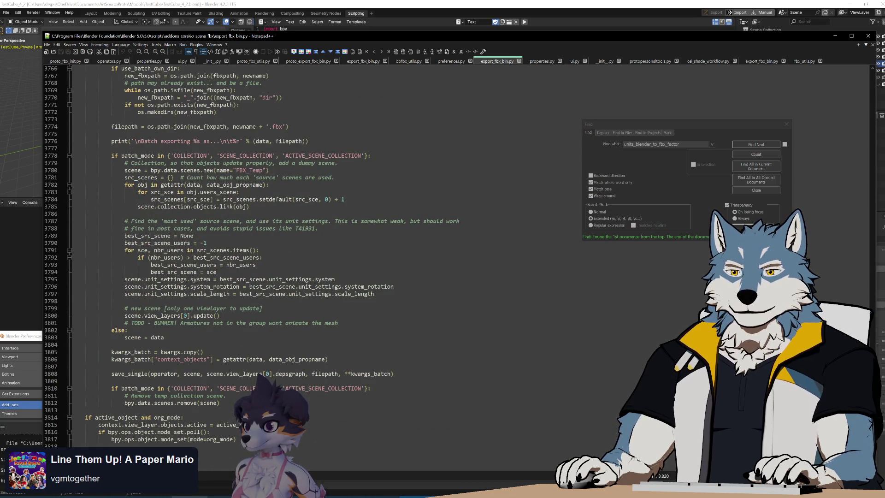
double_click(129, 373)
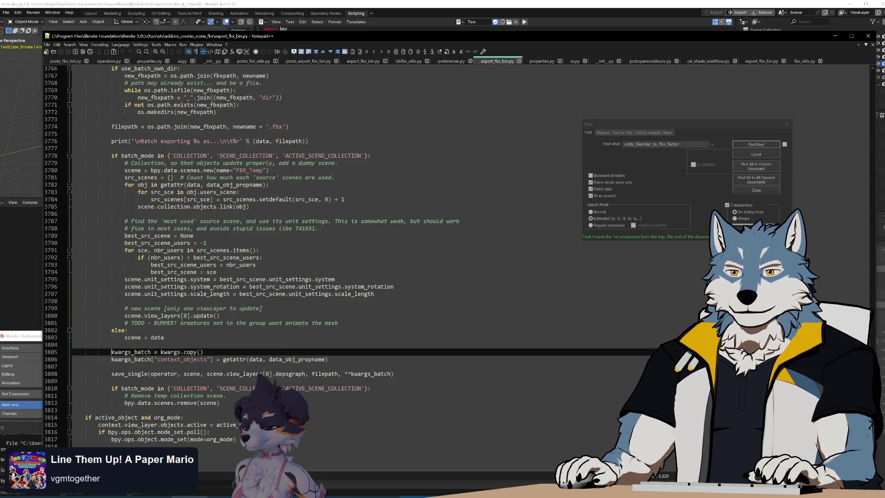
double_click(133, 337)
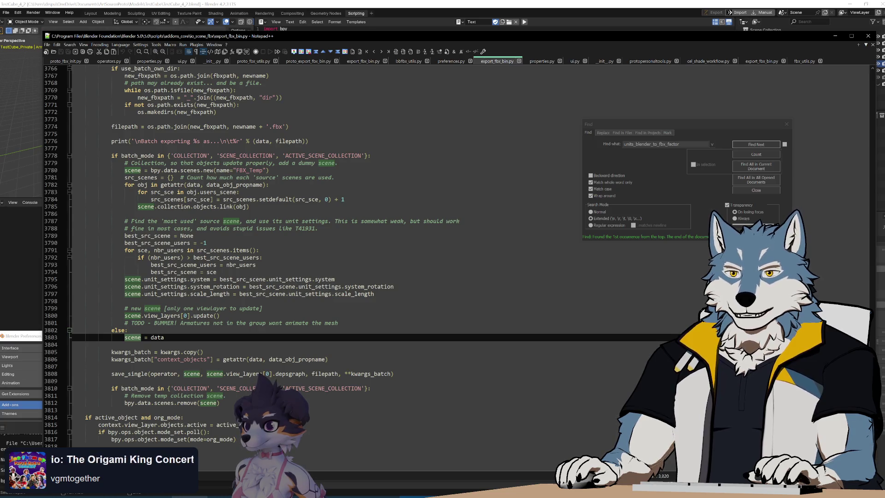
scroll(323, 259, "up", 20)
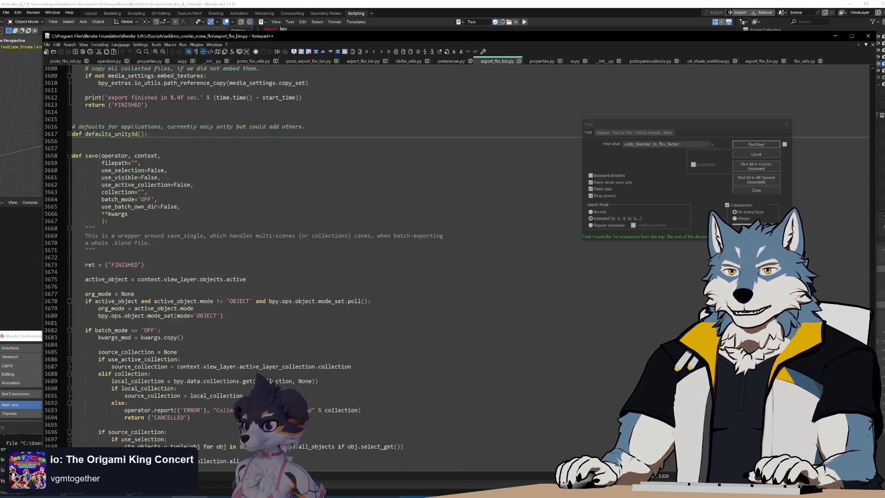
key("ctrl+f")
Search export_fbx_bin.py for 'scale' to reach the scale_length assignment on line 3797
type("scale")
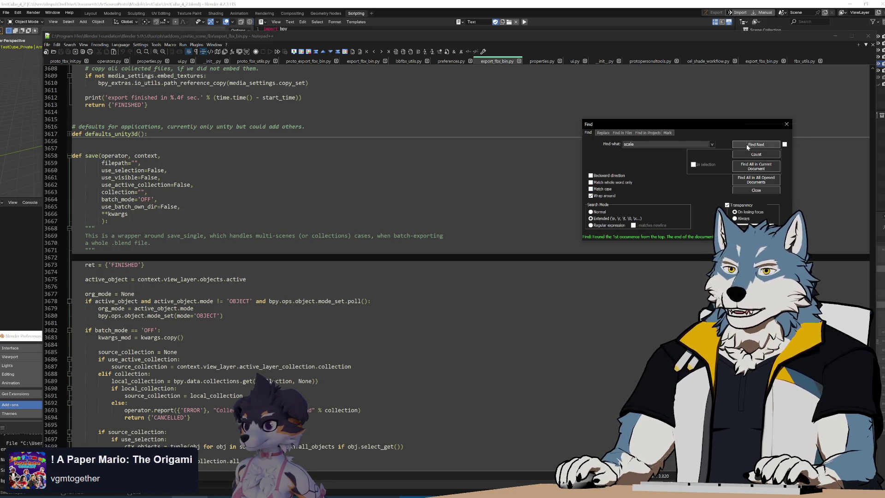
key("ctrl+Tab")
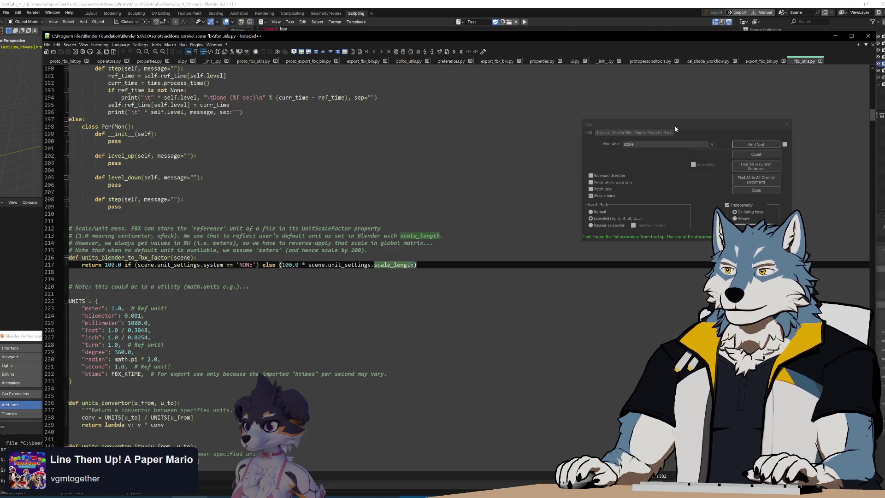
left_click(314, 60)
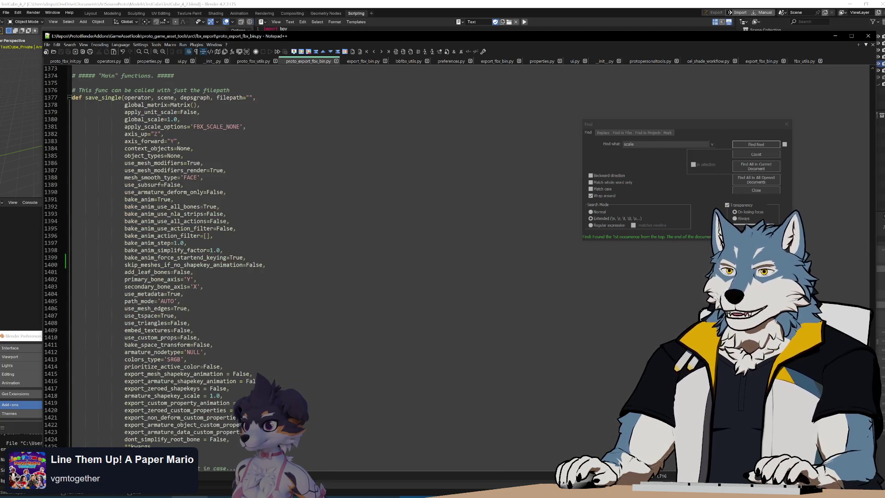
left_click(641, 62)
left_click(497, 60)
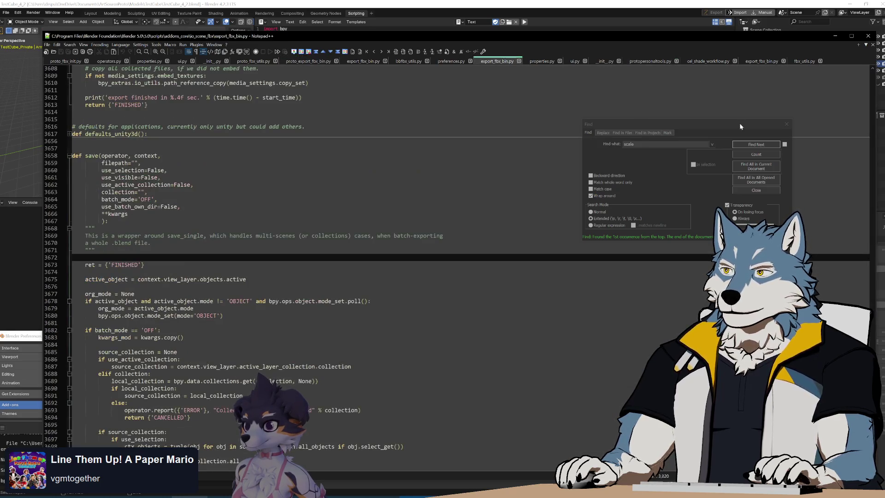
left_click(750, 144)
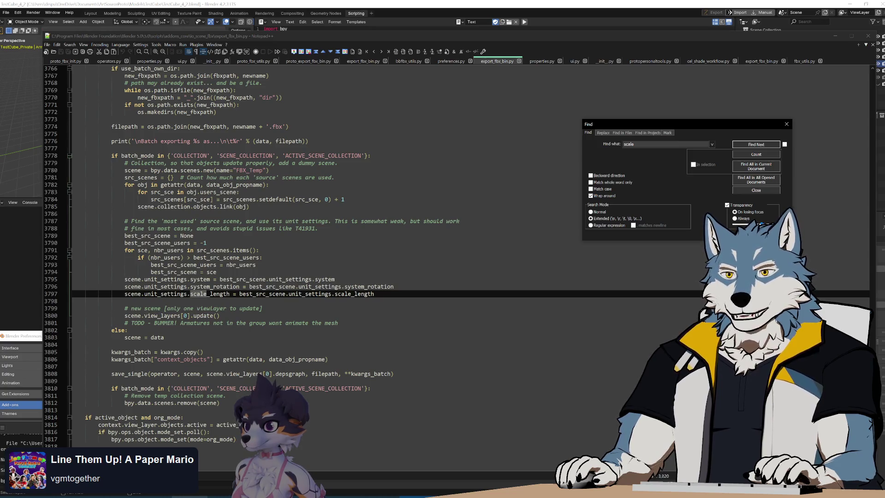
Switch Blender to the Layout workspace and open the File > Export > FBX (.fbx) browser
left_click(198, 3)
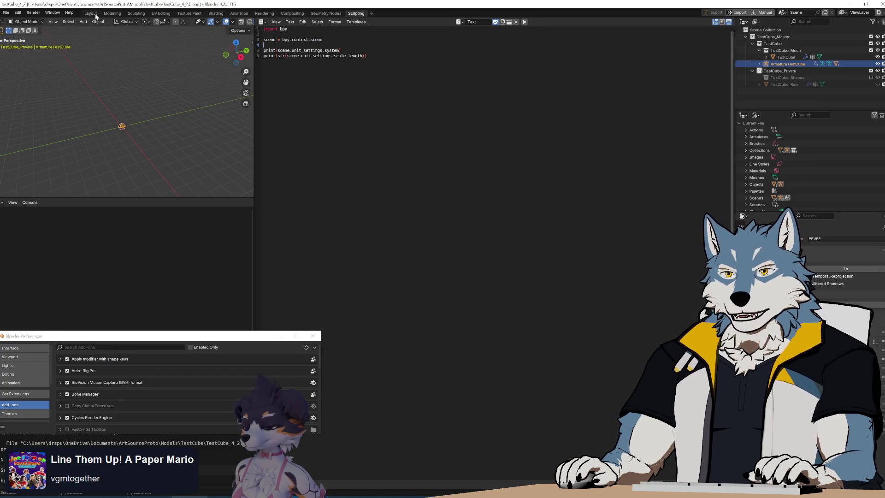
left_click(92, 13)
left_click(6, 13)
mouse_move(42, 116)
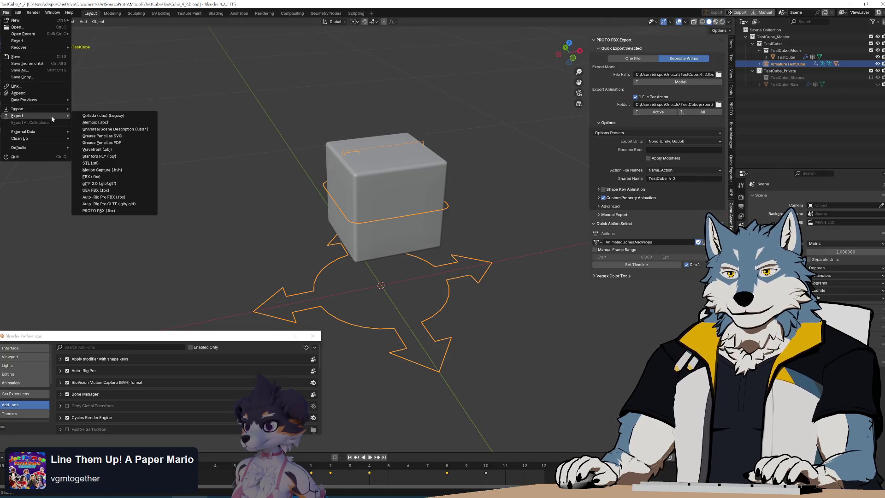
left_click(123, 177)
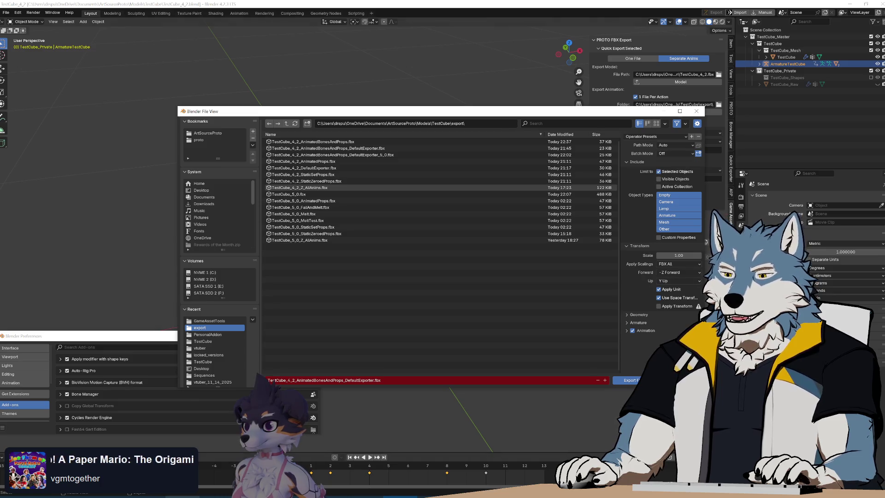
key("alt+Tab")
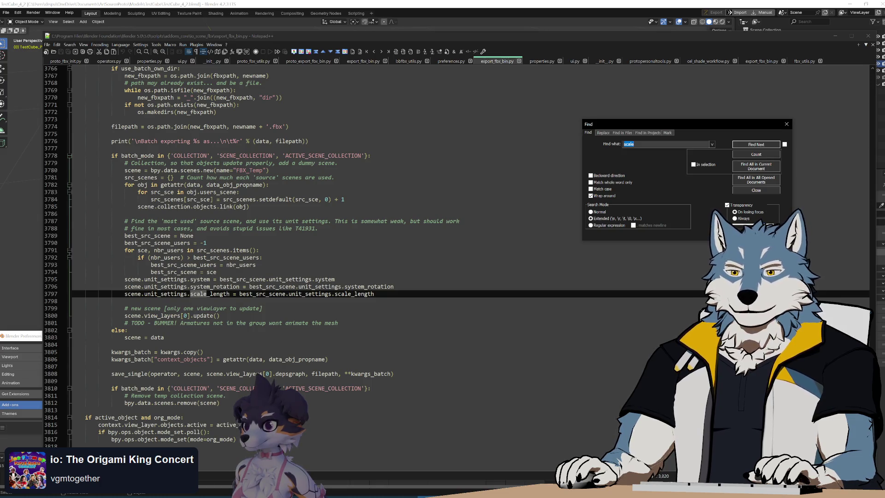
double_click(157, 337)
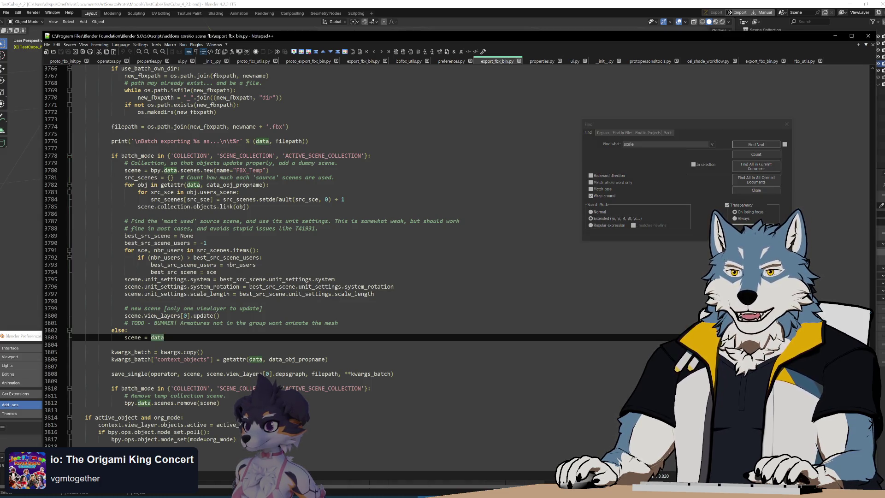
scroll(323, 253, "up", 8)
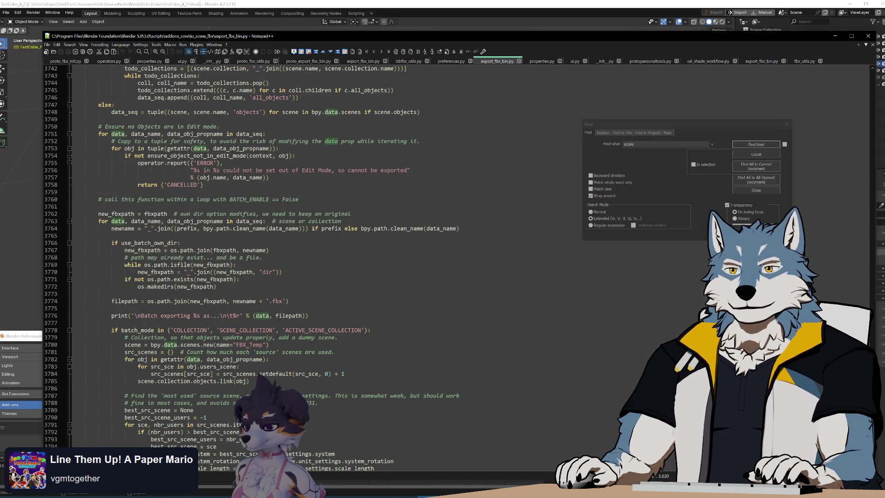
scroll(323, 254, "up", 8)
scroll(322, 254, "up", 20)
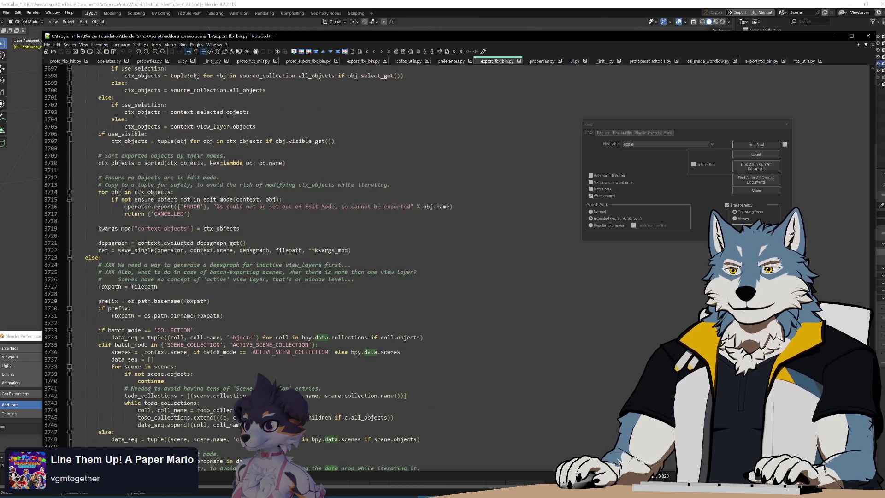
scroll(323, 254, "up", 5)
scroll(323, 254, "down", 17)
scroll(323, 254, "down", 5)
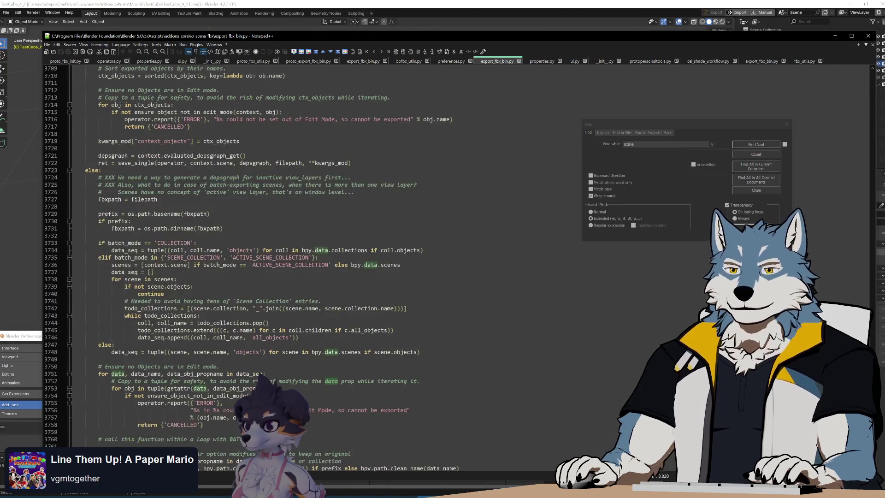
scroll(323, 253, "down", 5)
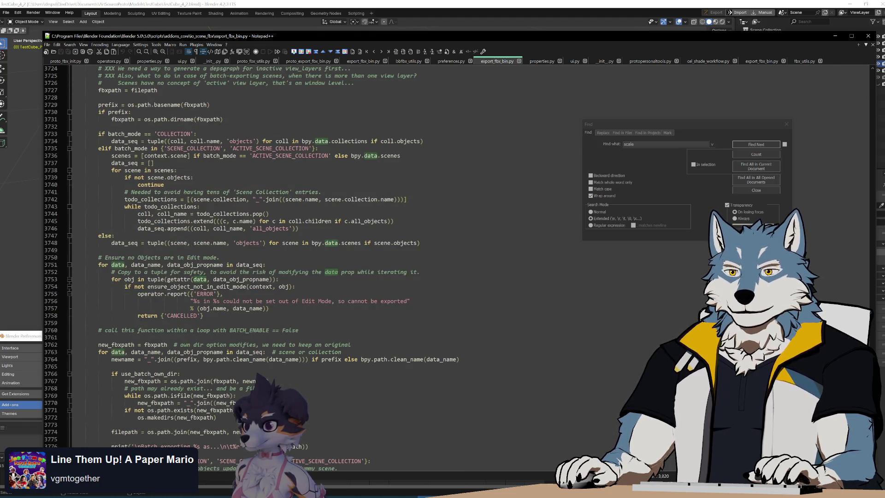
double_click(249, 265)
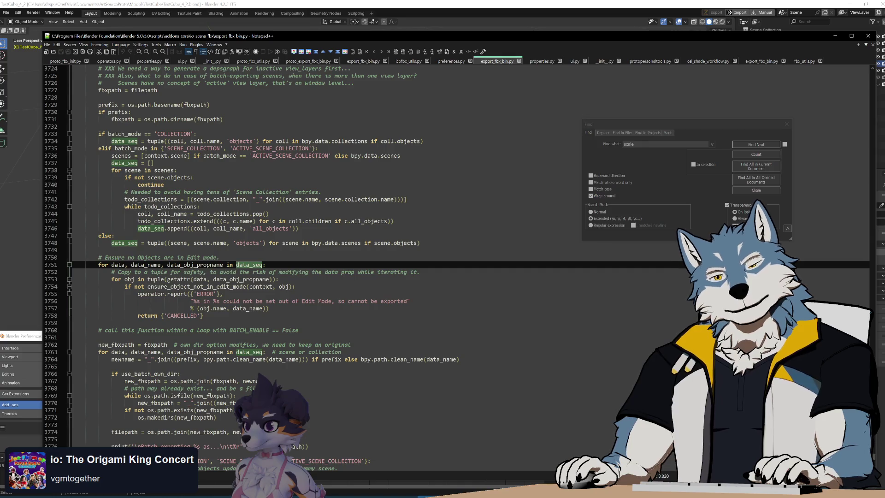
double_click(248, 243)
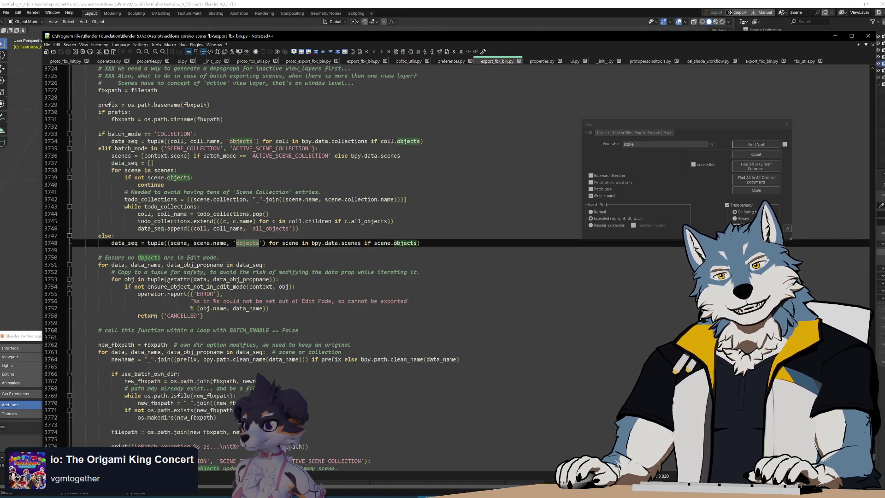
double_click(351, 243)
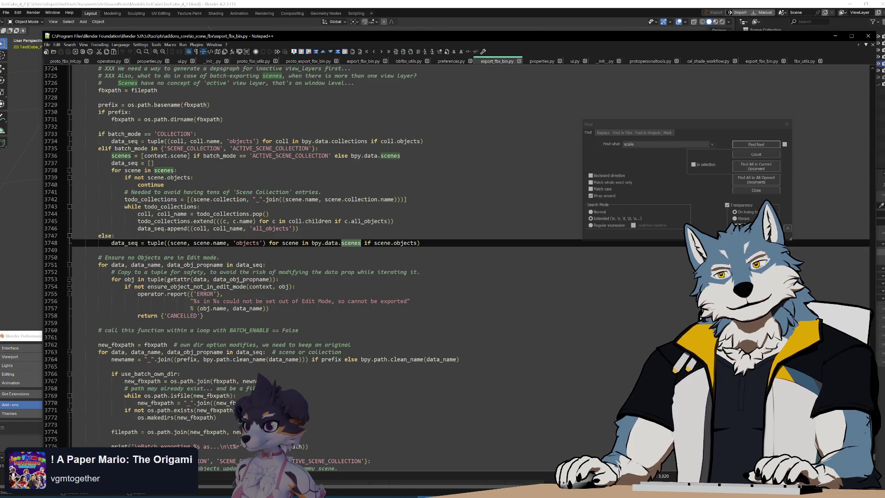
double_click(405, 243)
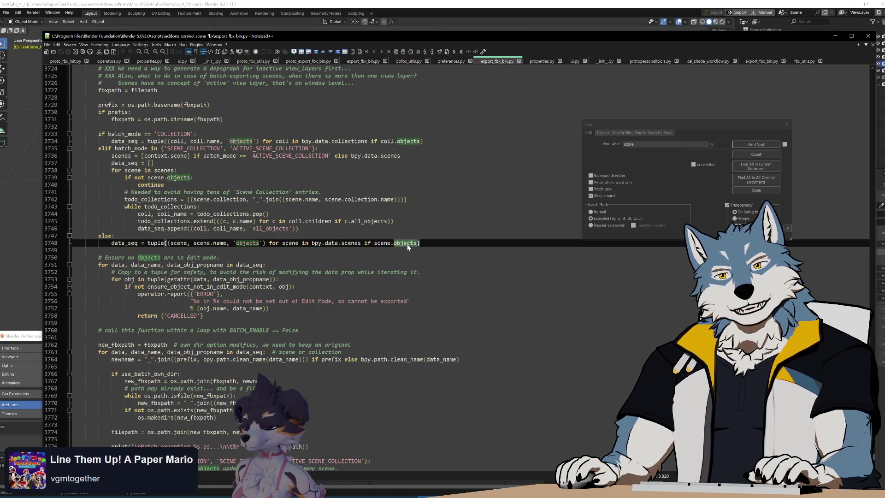
double_click(125, 243)
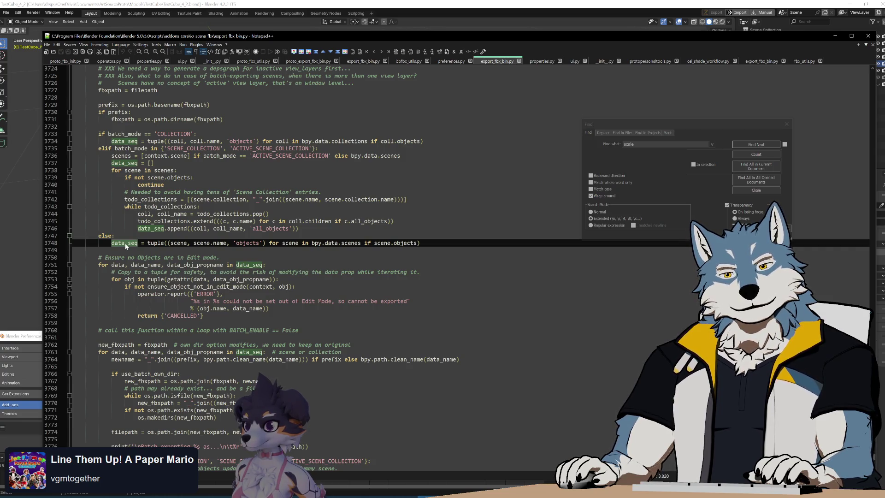
scroll(323, 254, "down", 14)
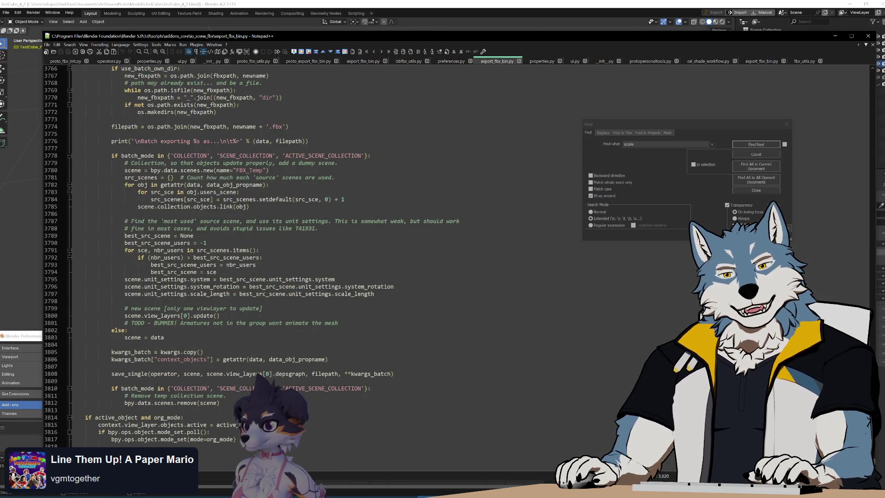
Read the save_single call and the armature TODO comment around lines 3807-3809
scroll(322, 253, "up", 7)
scroll(323, 254, "down", 7)
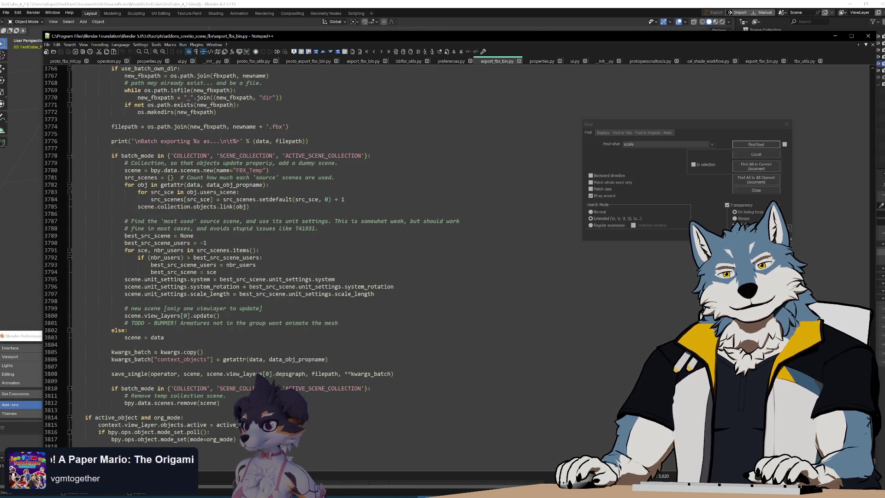
scroll(253, 265, "up", 4)
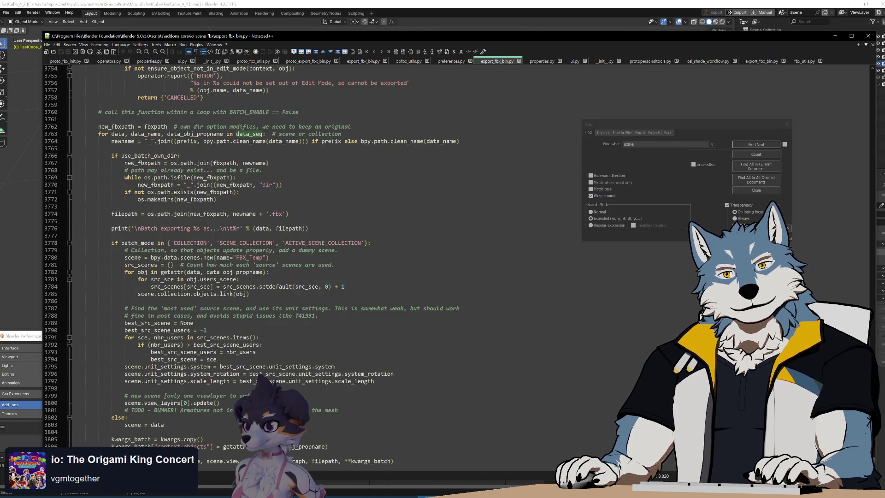
scroll(253, 265, "down", 4)
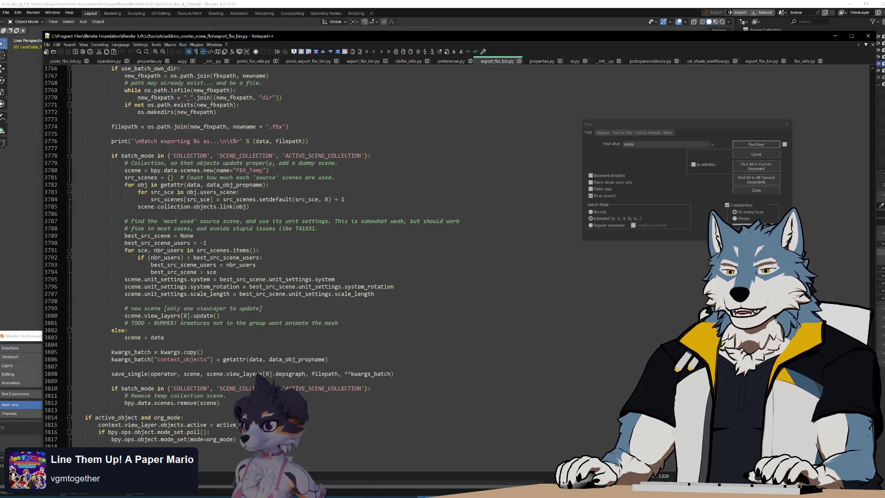
key("Down")
key("Down")
key("Down")
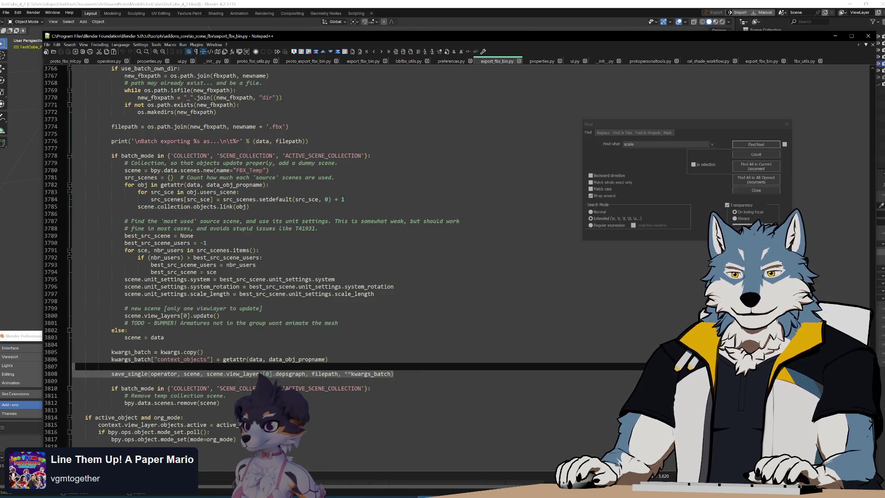
key("Up")
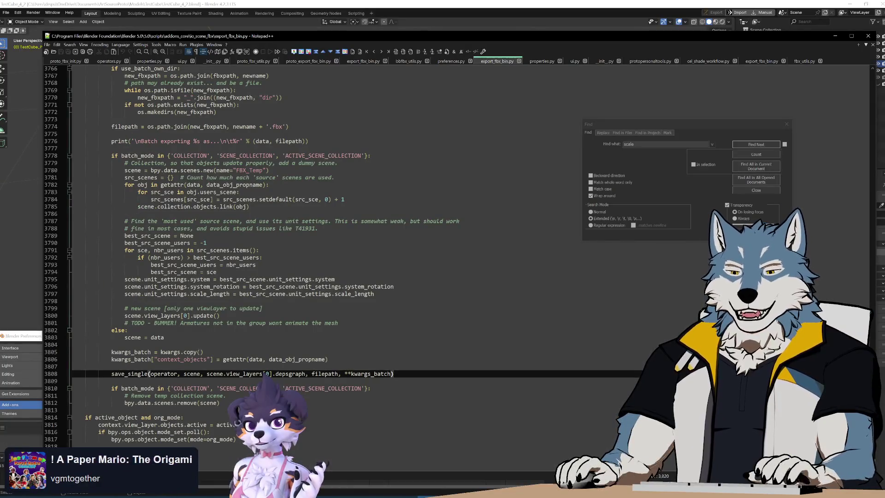
left_click_drag(131, 323, 338, 323)
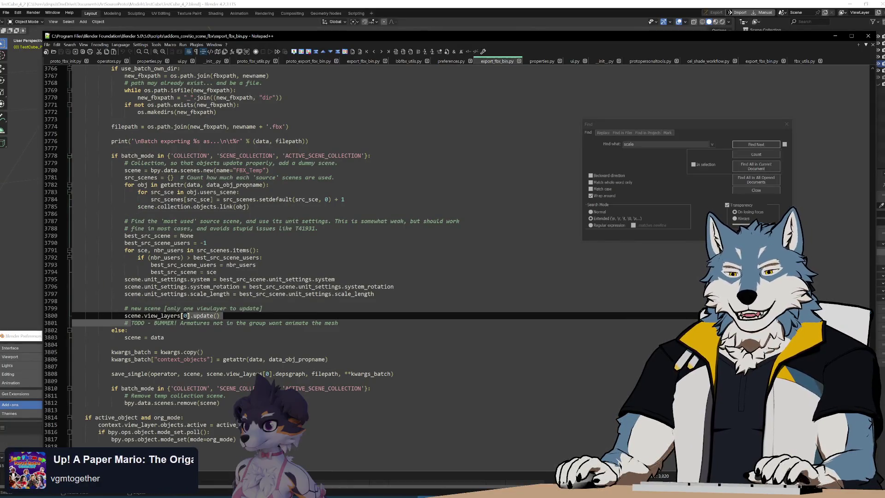
left_click(338, 323)
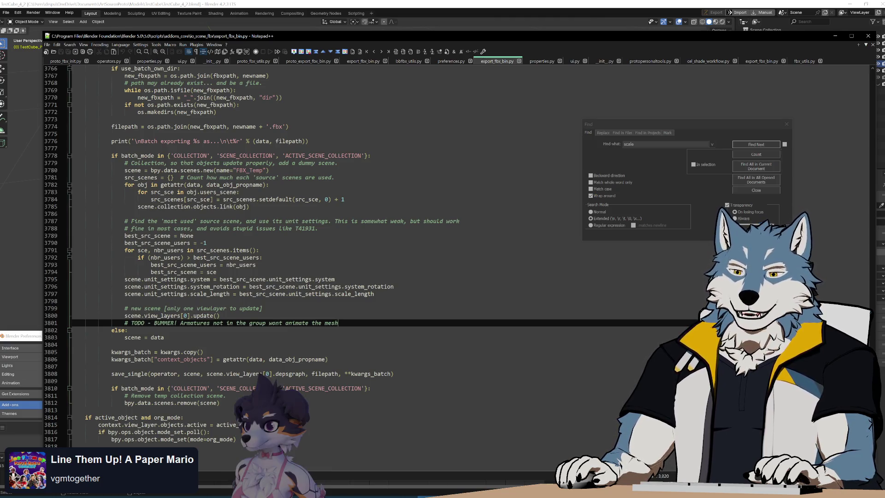
left_click(73, 381)
left_click(73, 366)
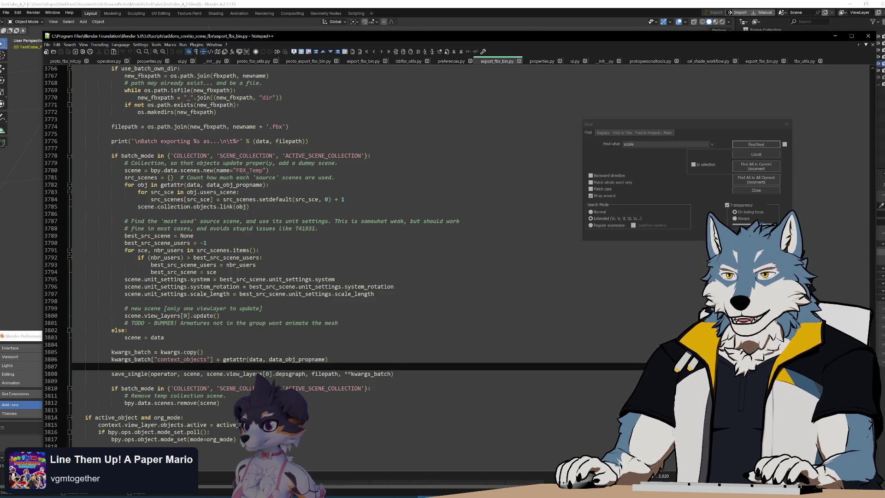
In proto_export_fbx_bin.py, select the fbx_template_def_globalsettings call on line 1147 to search it
left_click(310, 60)
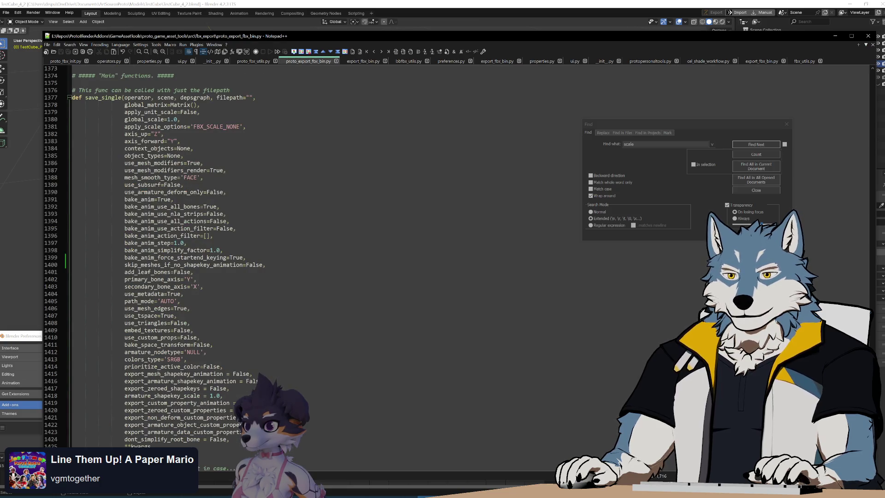
scroll(877, 357, "up", 20)
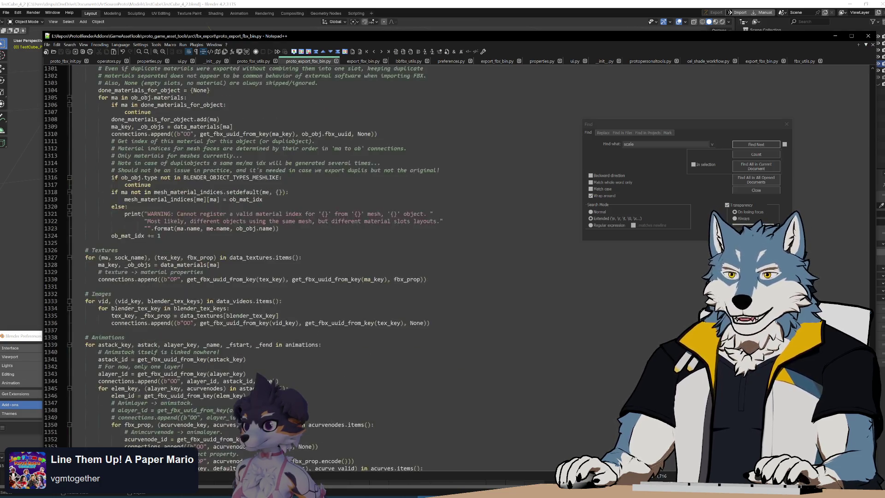
left_click_drag(877, 356, 876, 332)
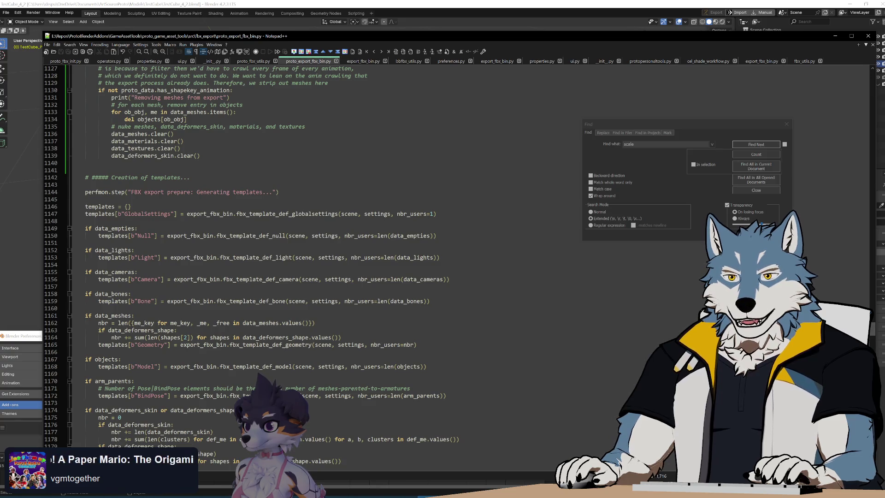
double_click(286, 213)
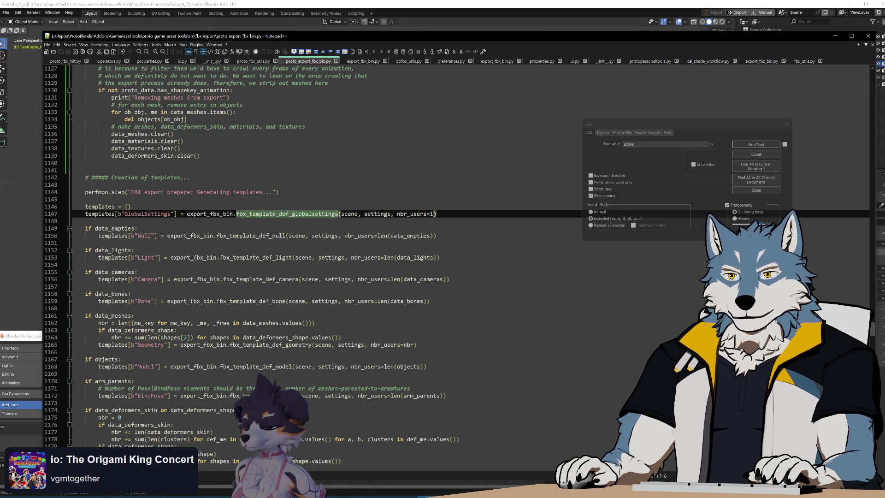
scroll(286, 213, "down", 2)
scroll(286, 213, "down", 16)
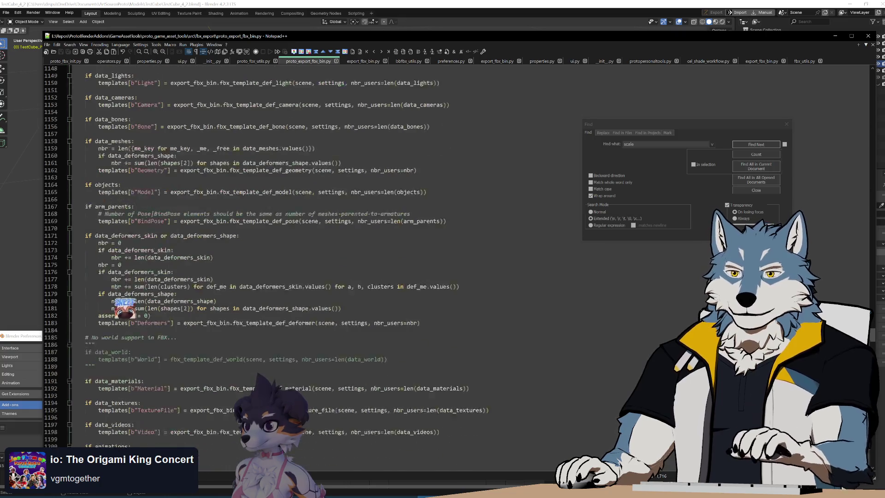
scroll(286, 214, "down", 8)
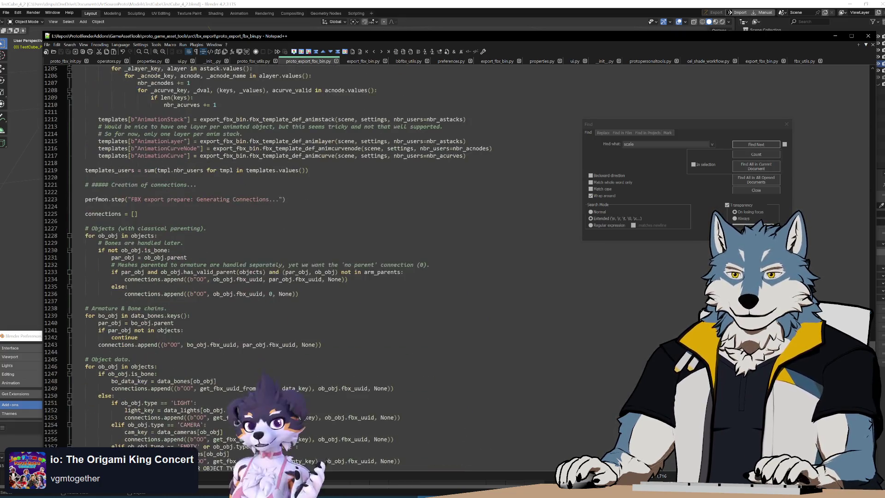
scroll(276, 192, "up", 20)
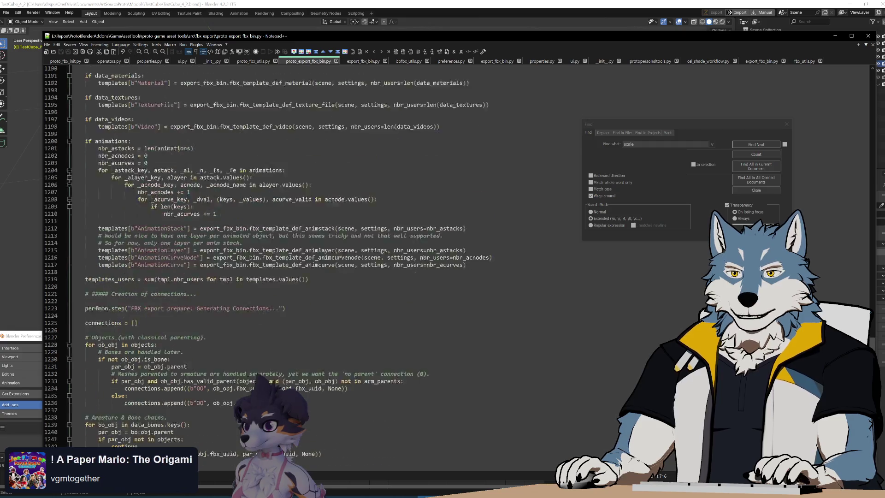
left_click(275, 192)
double_click(276, 192)
key("ctrl+f")
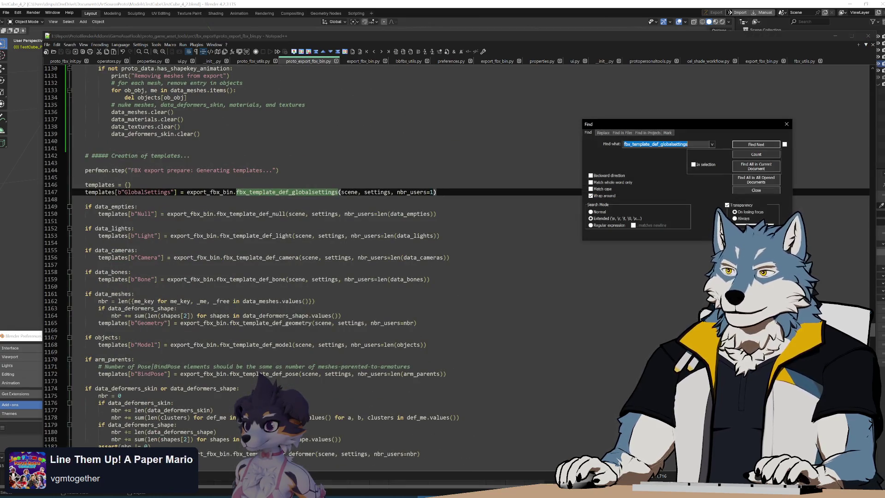
left_click(501, 62)
left_click(757, 146)
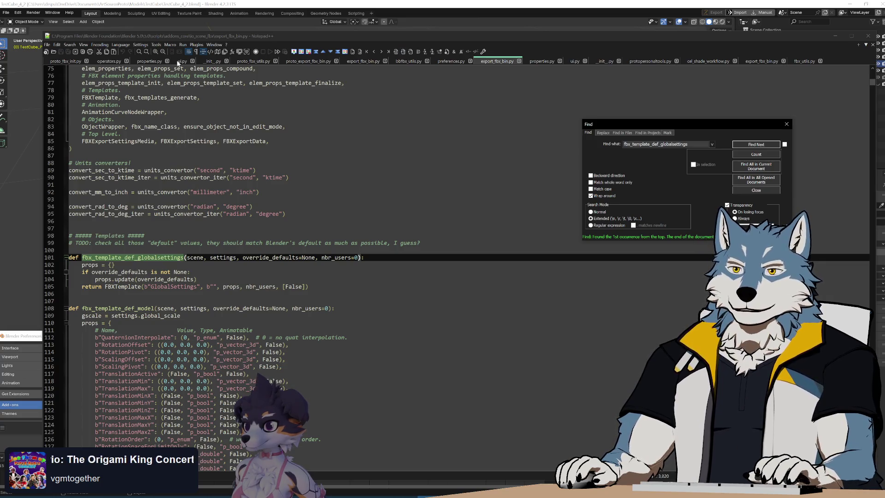
left_click(309, 60)
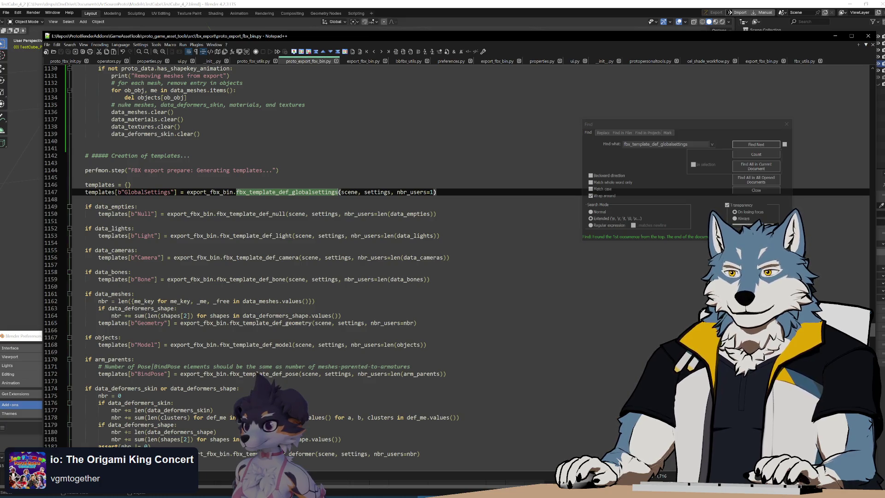
left_click(498, 61)
double_click(224, 258)
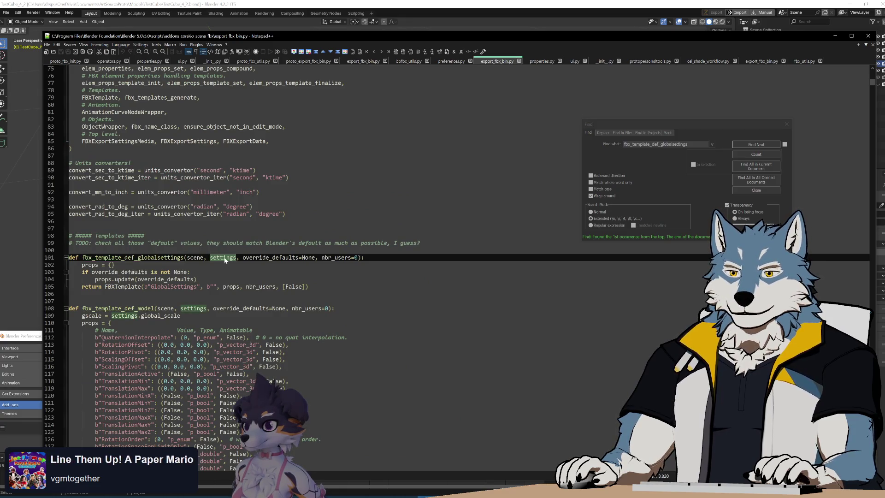
left_click(308, 61)
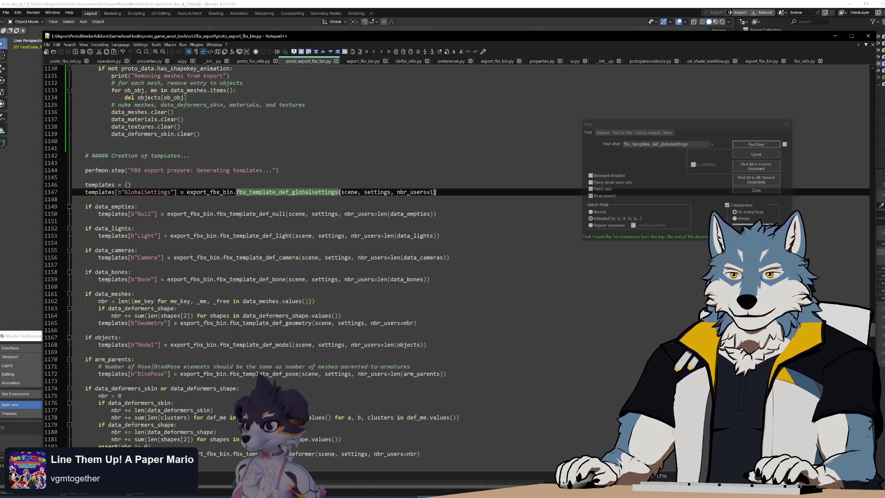
scroll(286, 258, "down", 12)
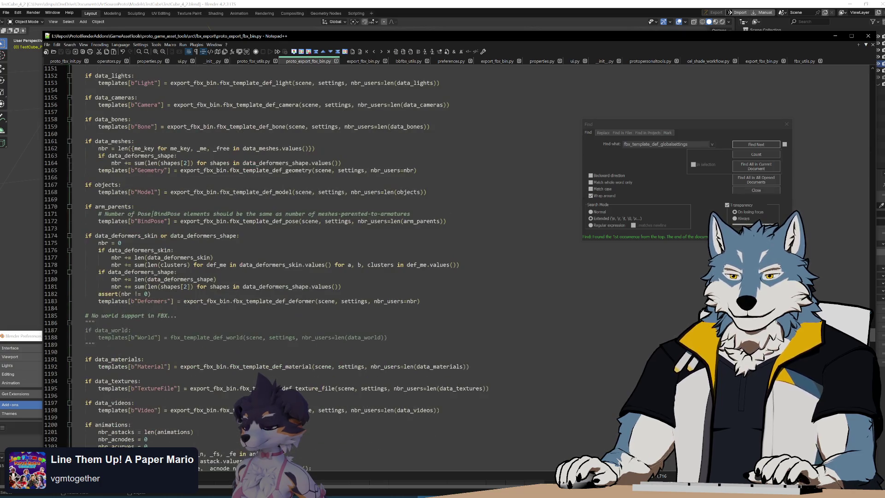
scroll(285, 258, "down", 5)
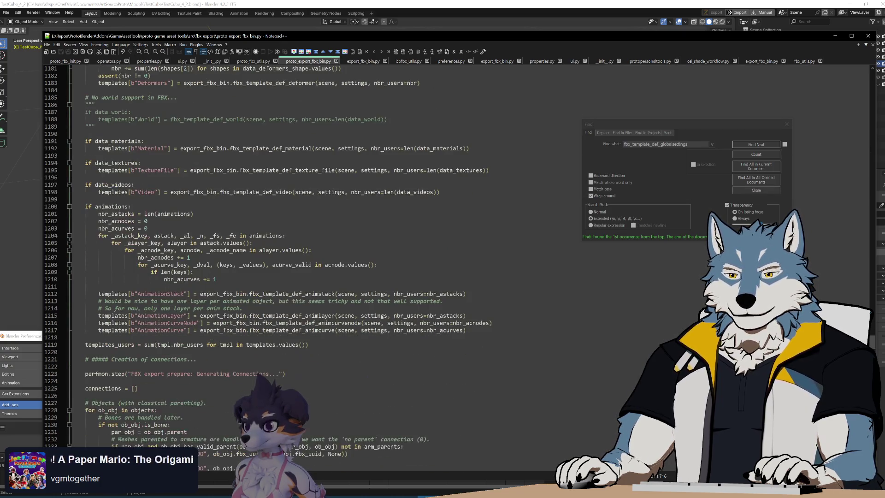
scroll(286, 258, "down", 5)
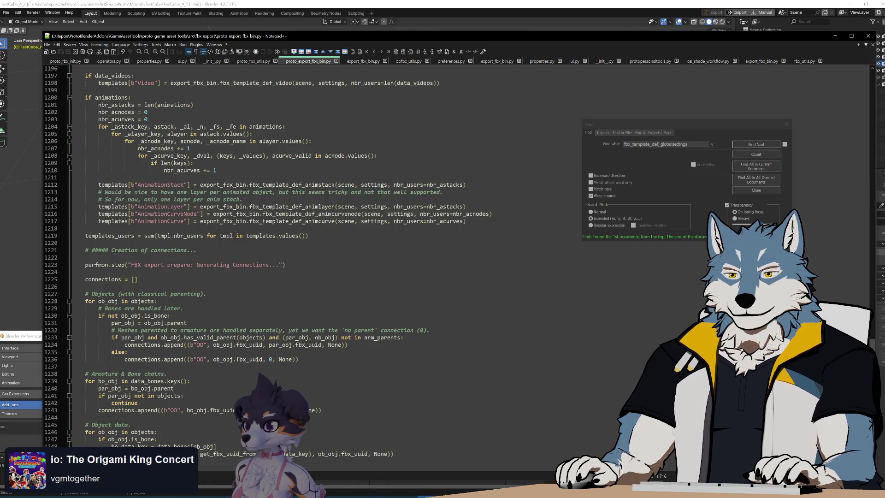
scroll(269, 269, "down", 5)
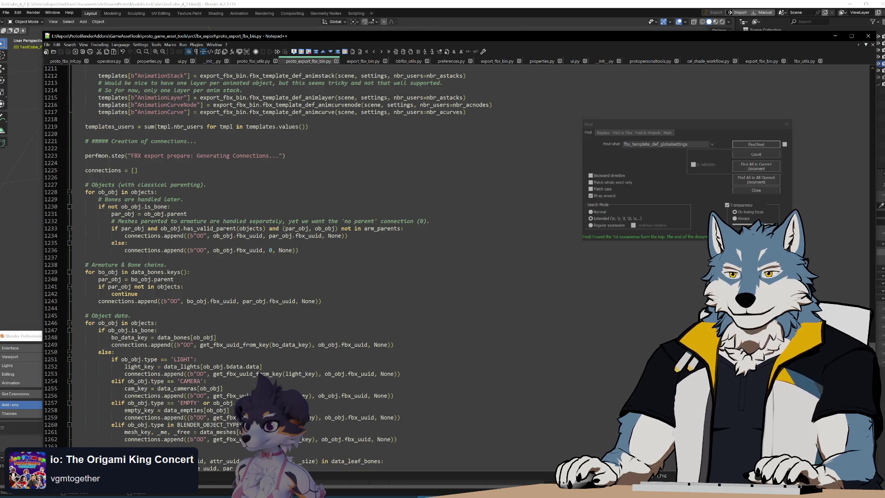
scroll(286, 259, "down", 3)
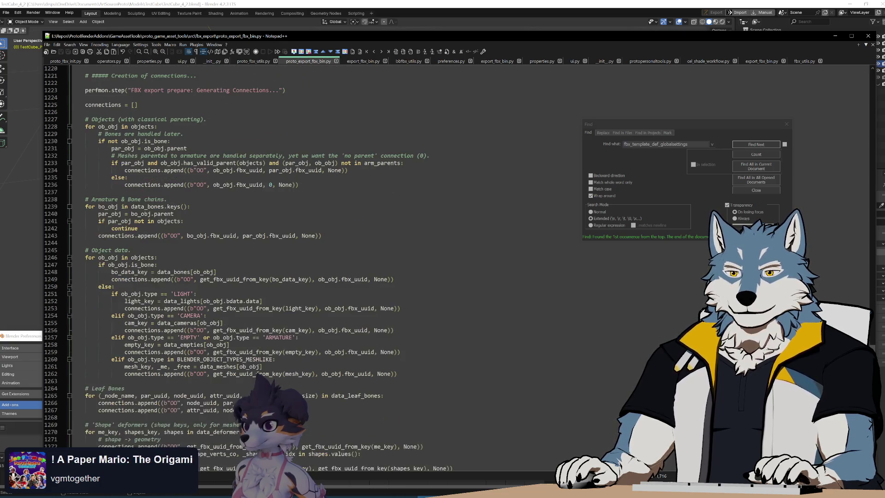
scroll(286, 258, "down", 4)
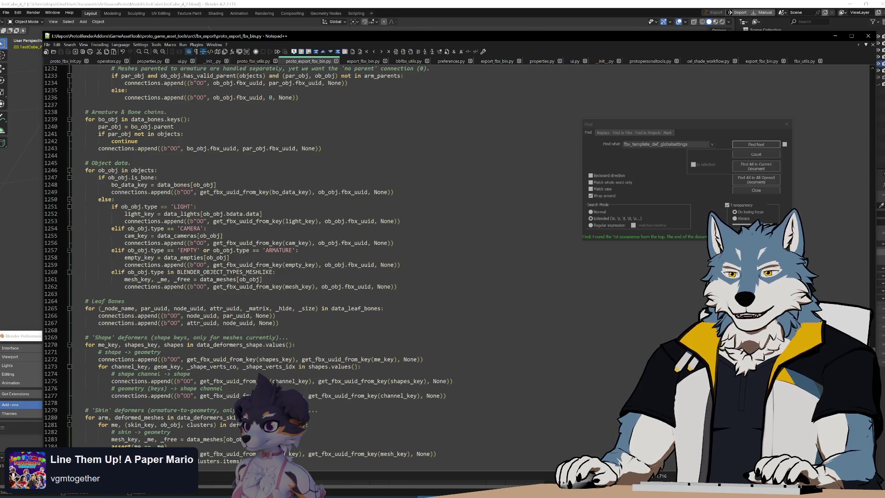
scroll(286, 259, "down", 6)
scroll(286, 258, "down", 20)
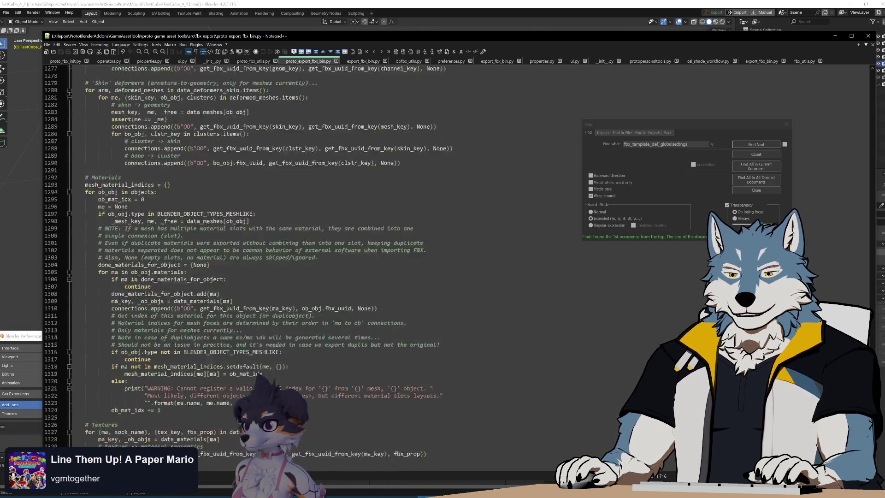
scroll(285, 259, "down", 7)
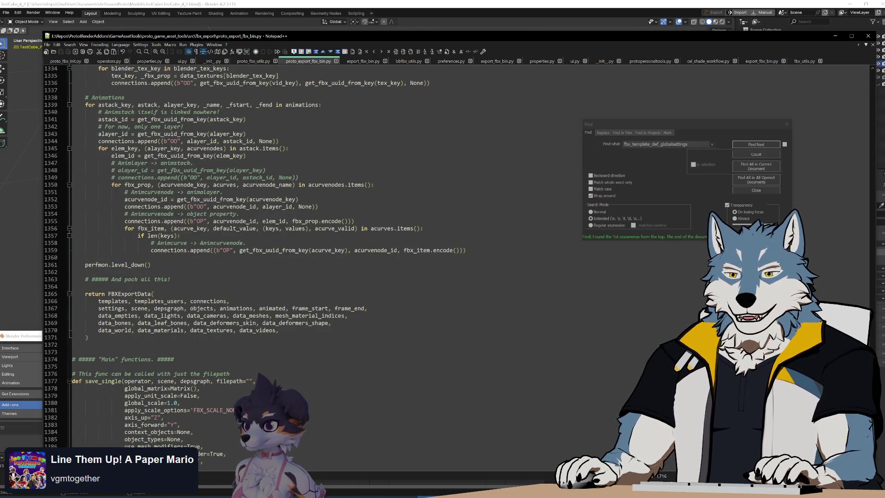
scroll(387, 243, "up", 20)
scroll(388, 243, "up", 20)
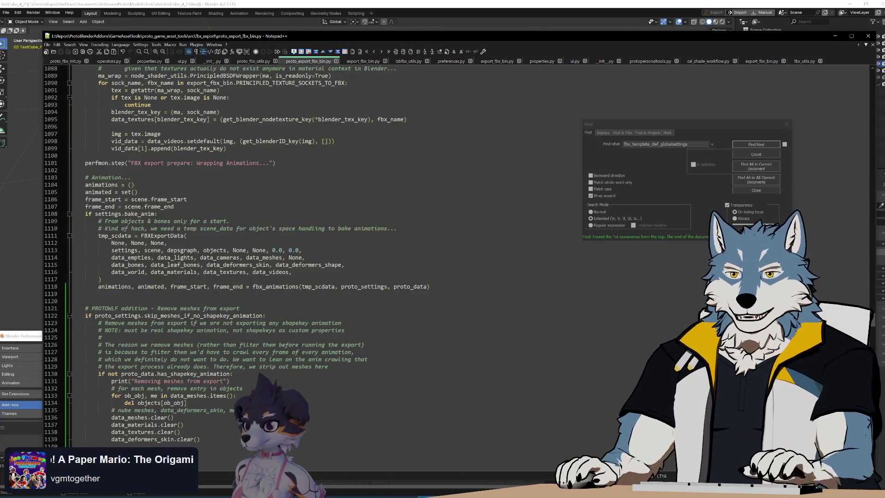
Search for fbx_header_elements and jump to its definition in export_fbx_bin.py
double_click(169, 199)
key("ctrl+f")
type("header")
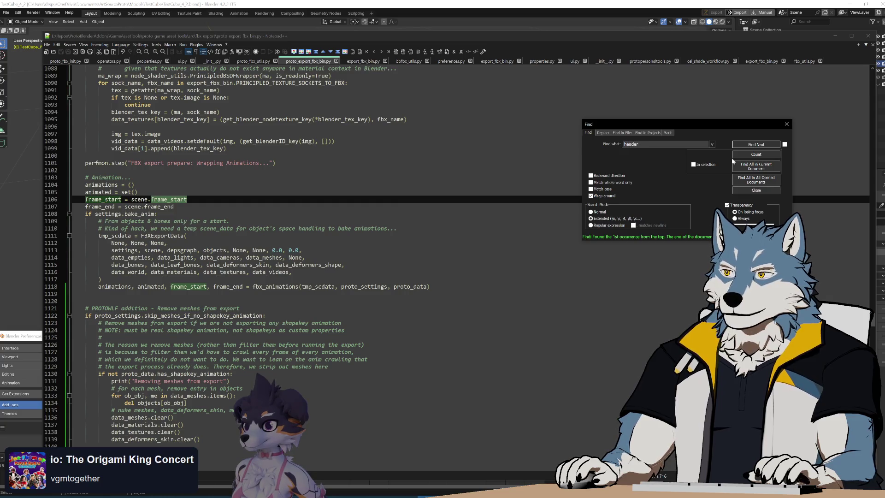
left_click(754, 146)
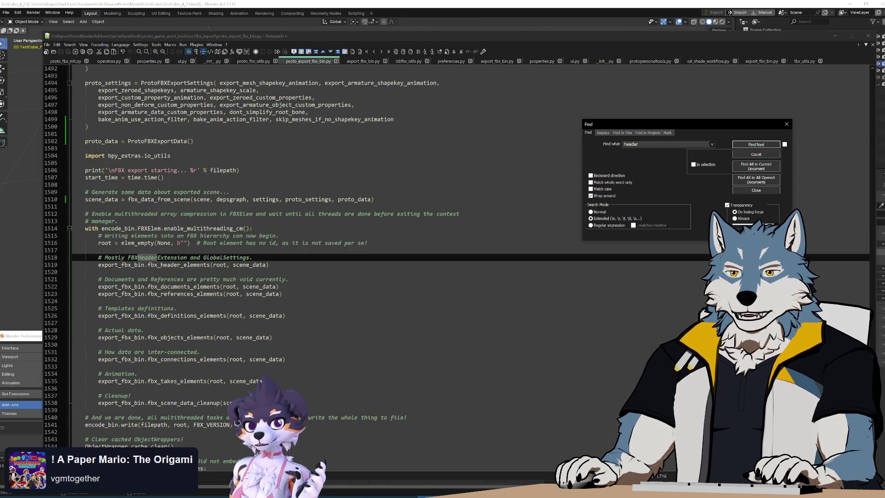
double_click(179, 265)
key("ctrl+f")
left_click(773, 145)
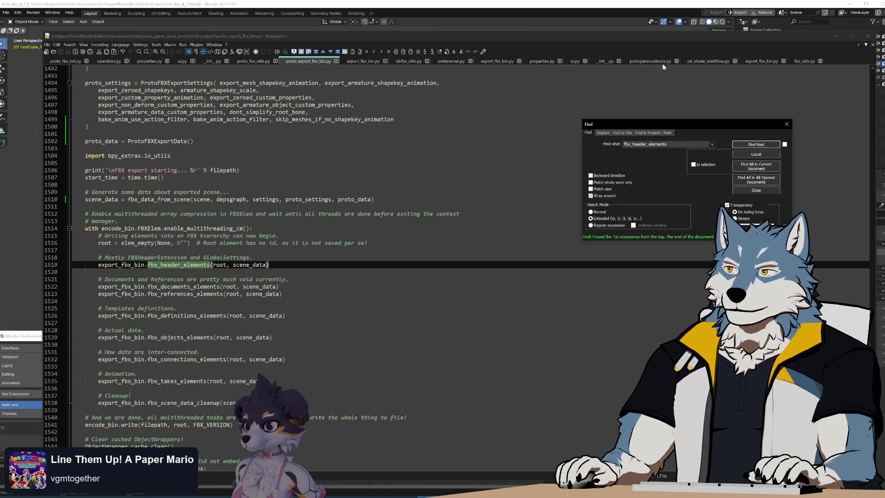
left_click(506, 64)
left_click(756, 145)
scroll(323, 230, "down", 7)
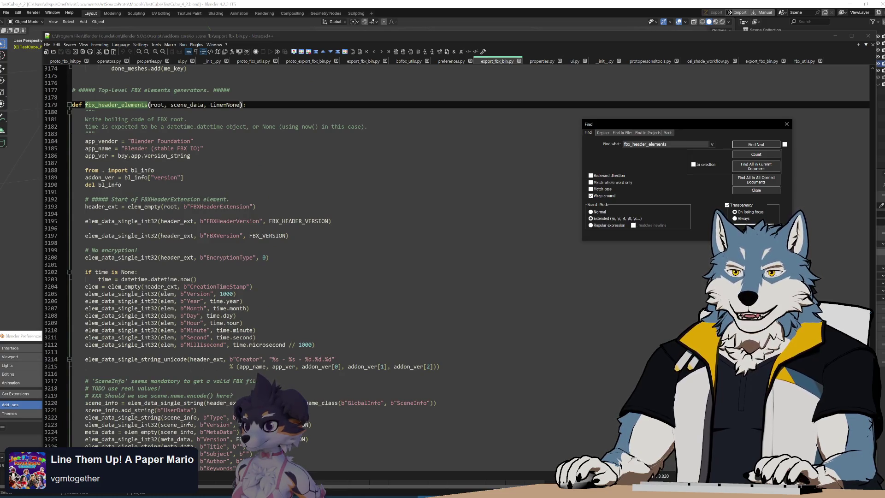
Read down to line 3289 and highlight UnitScaleFactor and every use of scale_factor
left_click_drag(85, 120, 186, 119)
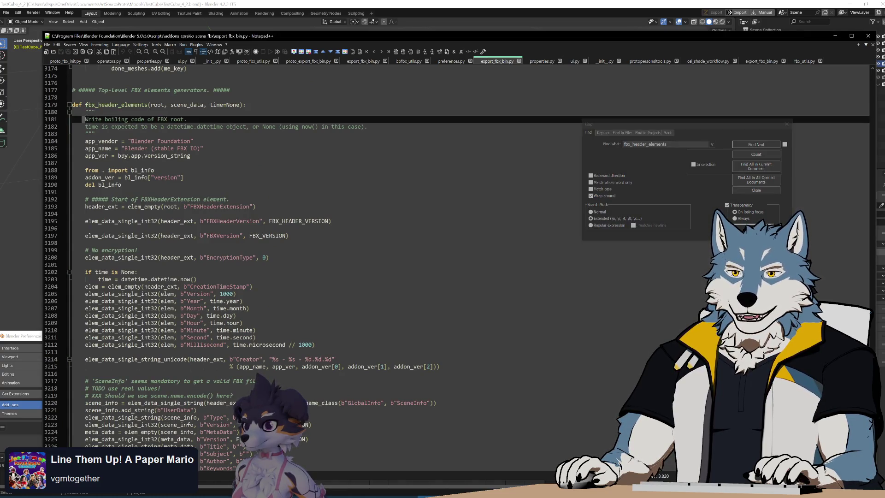
left_click(187, 120)
key("shift+Up")
key("shift+Down")
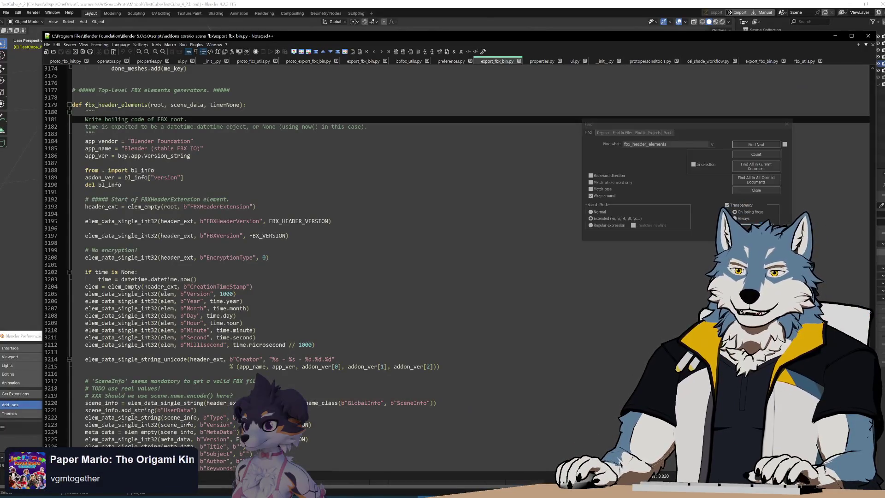
key("Down")
key("Down")
key("Down")
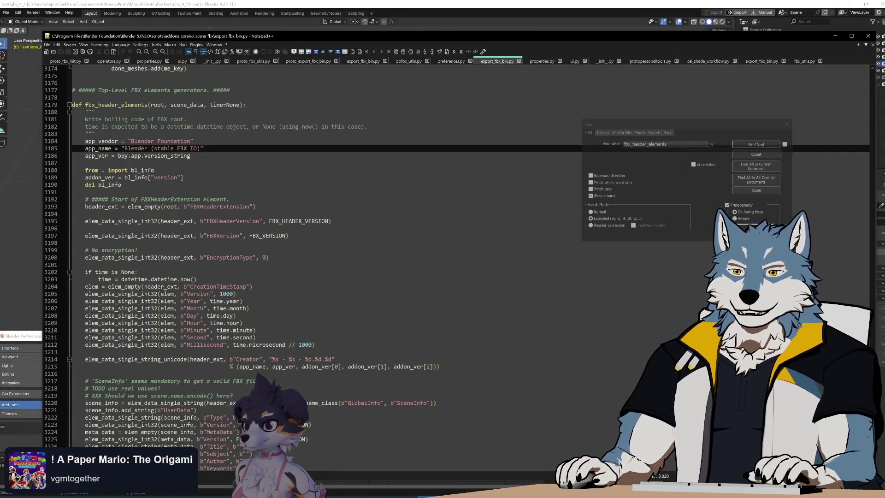
scroll(456, 268, "down", 3)
scroll(457, 267, "down", 2)
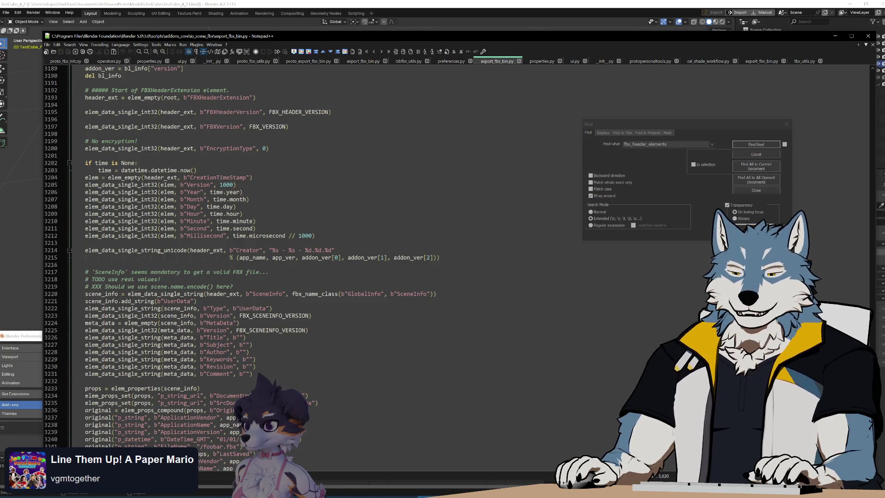
scroll(241, 242, "down", 4)
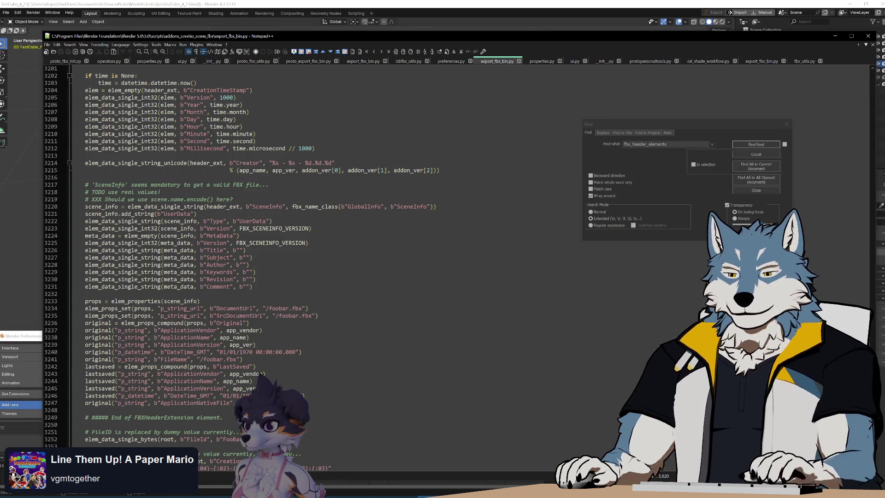
scroll(249, 254, "down", 4)
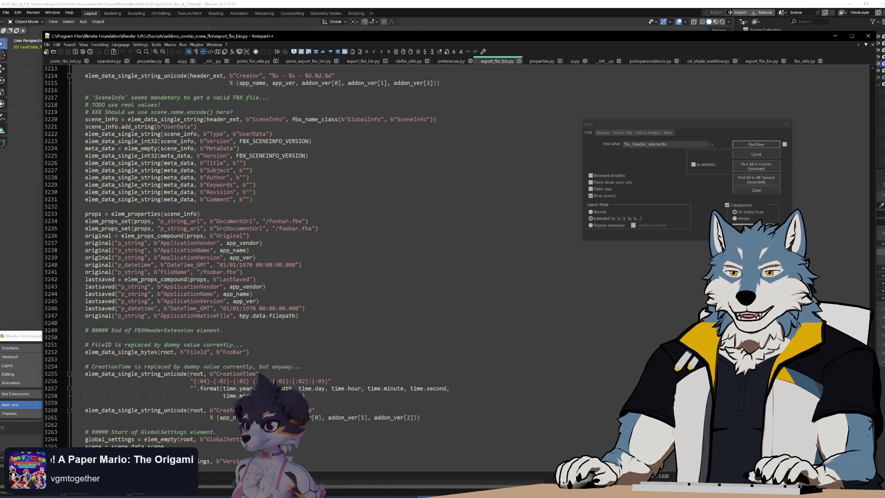
scroll(249, 254, "down", 14)
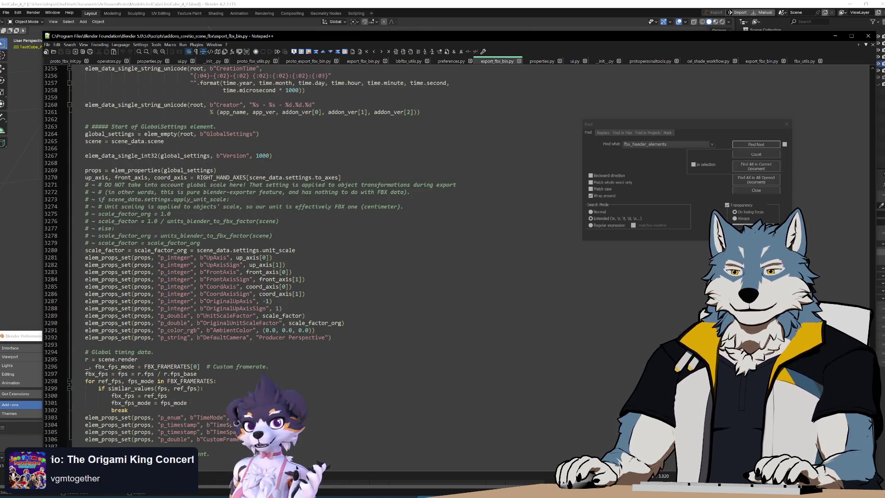
double_click(219, 316)
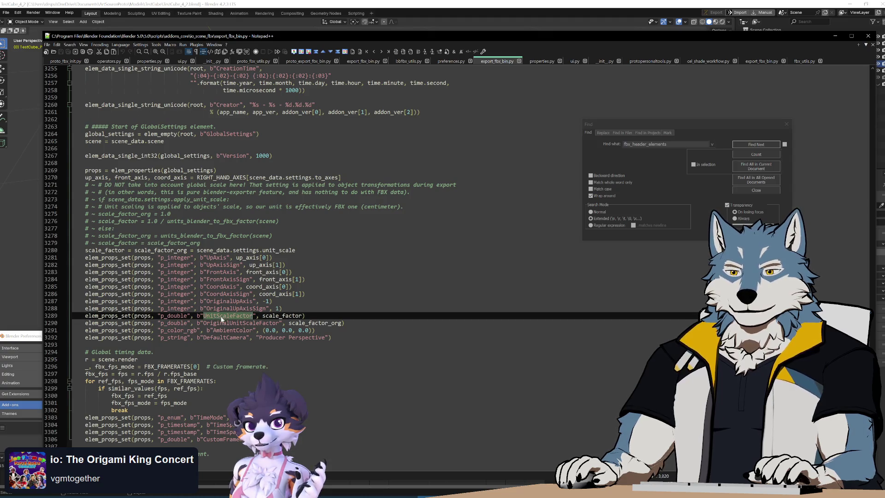
double_click(281, 316)
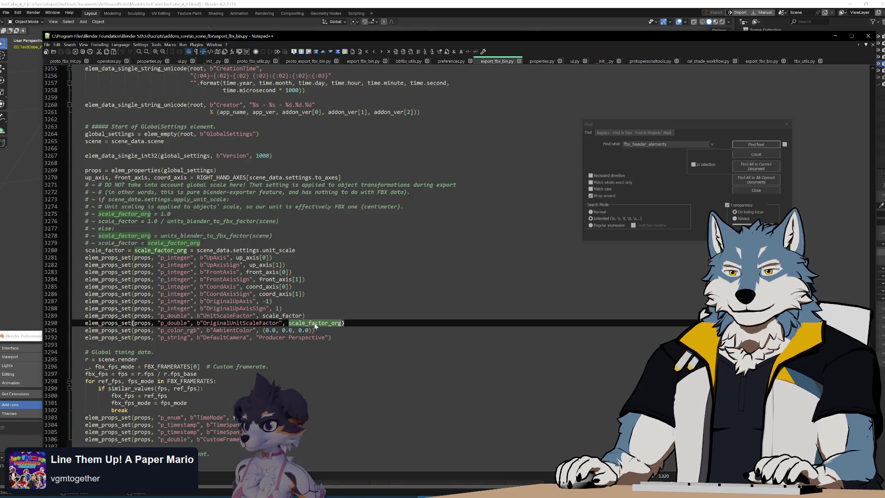
left_click(283, 315)
double_click(283, 315)
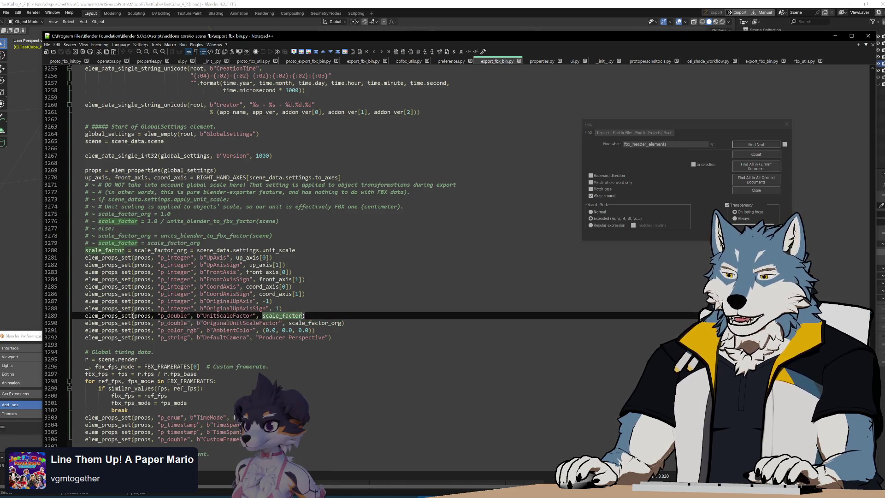
key("alt+Tab")
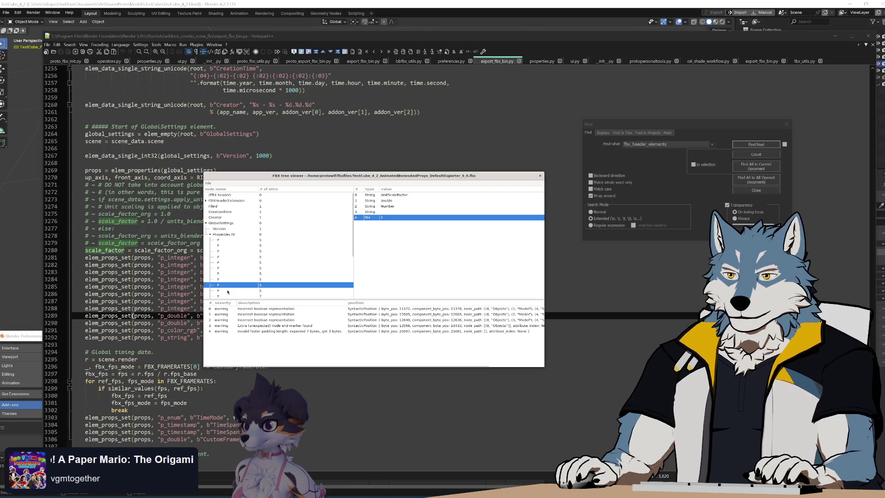
Compare the OriginalUnitScaleFactor and UnitScaleFactor property rows of the current FBX file
left_click(227, 286)
left_click(228, 291)
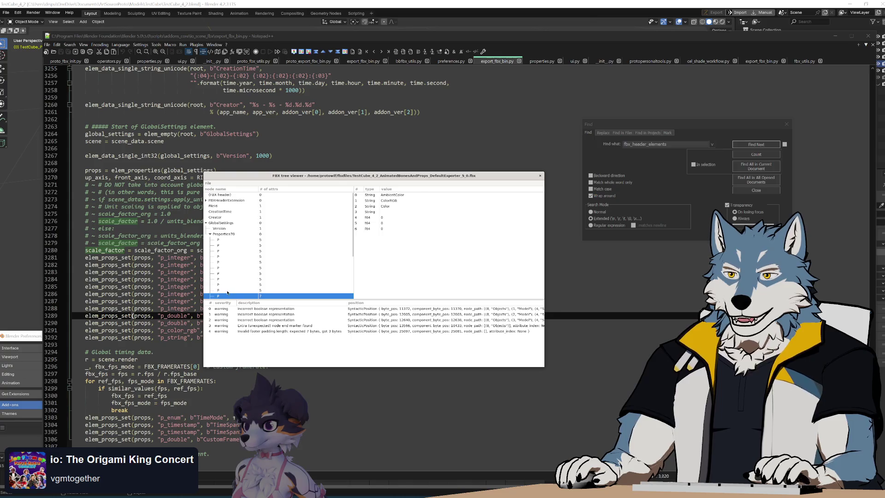
key("Up")
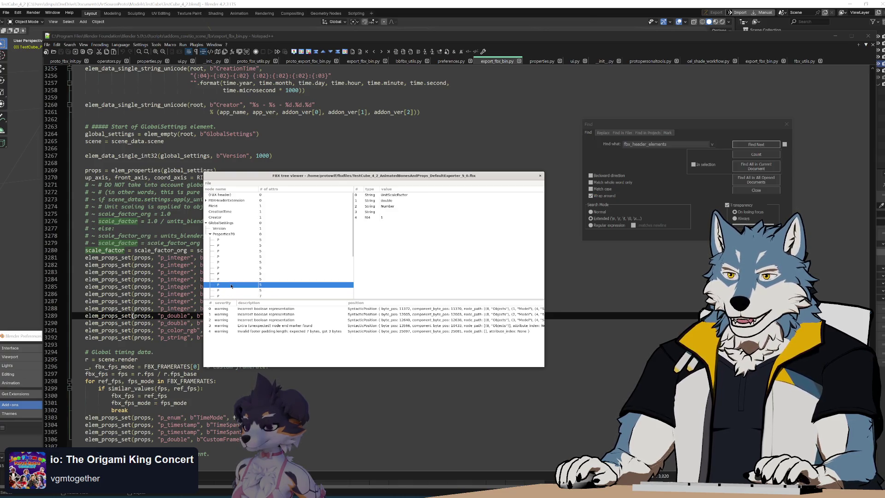
Load the DefaultExporter TestCube FBX, confirm UnitScaleFactor reads 100, and reselect scale_factor in Notepad++
left_click(208, 183)
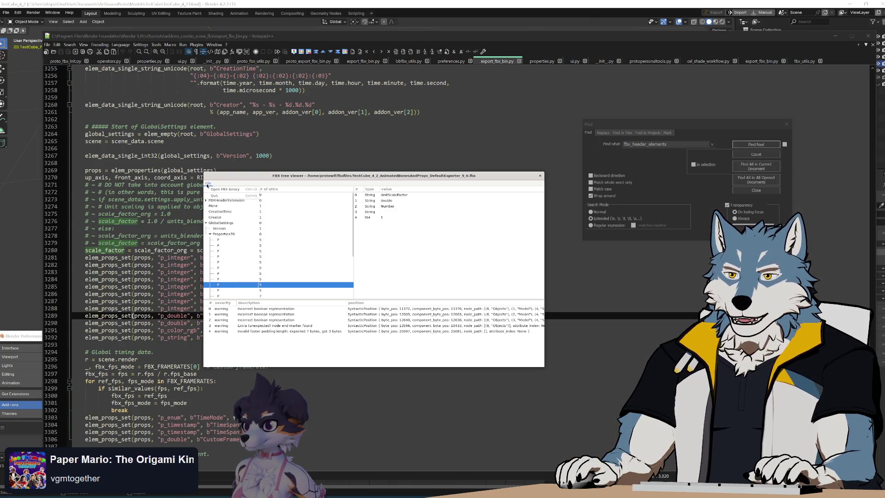
left_click(226, 189)
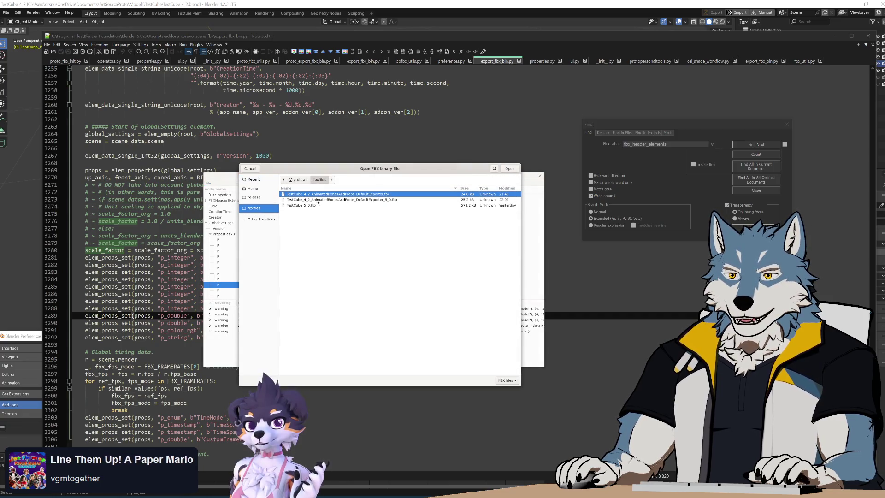
key("Return")
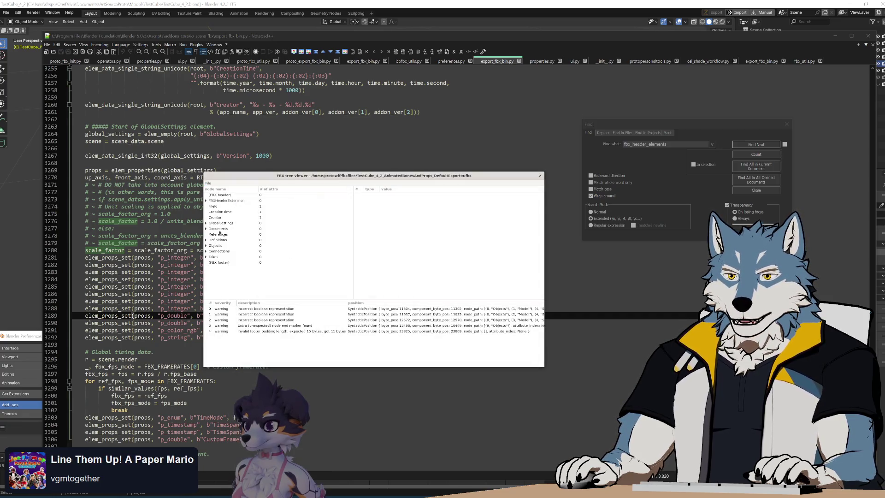
scroll(239, 251, "down", 4)
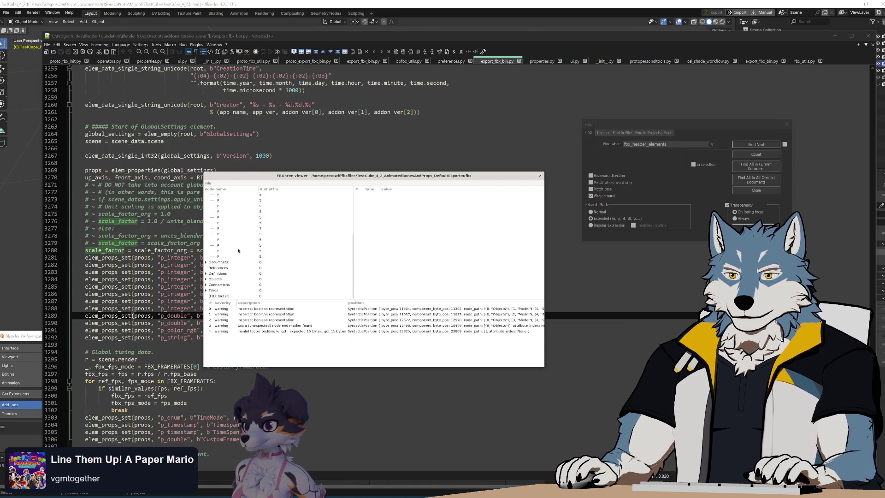
left_click(255, 223)
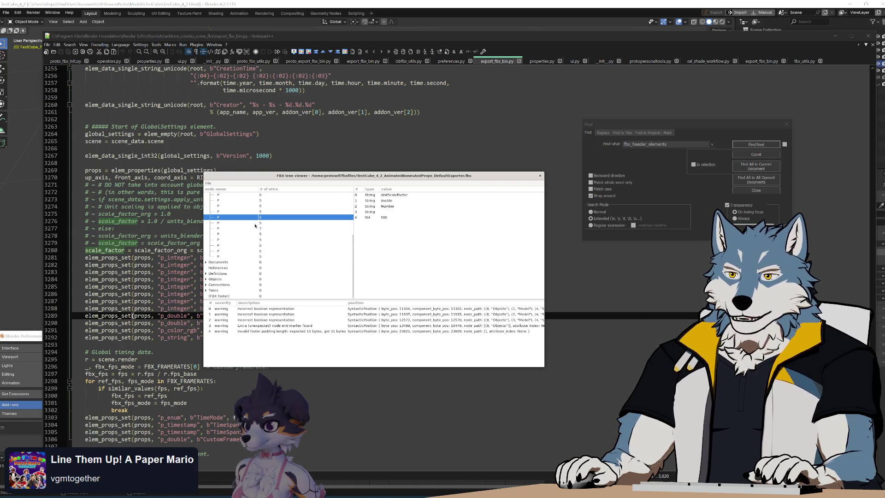
key("Up")
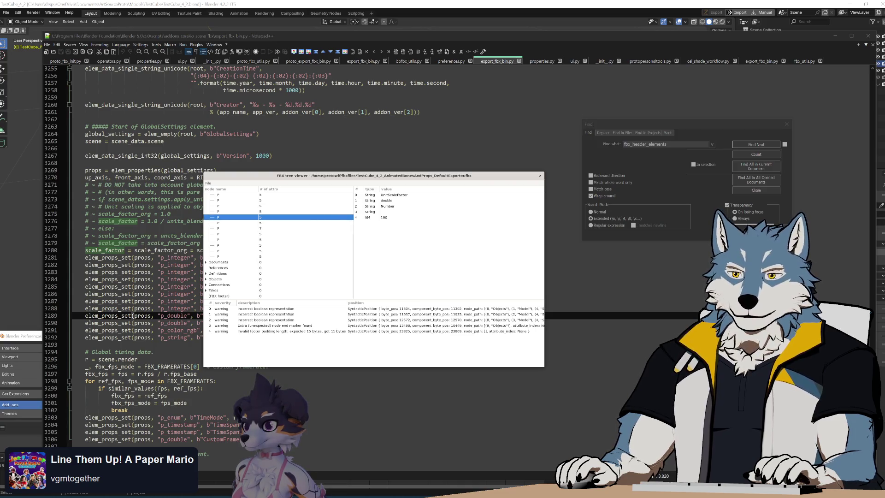
key("alt+Tab")
double_click(282, 315)
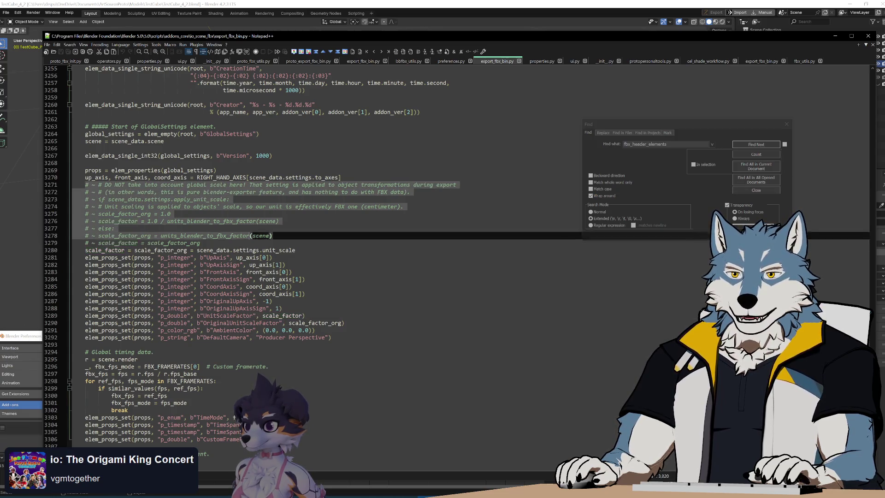
left_click(200, 243)
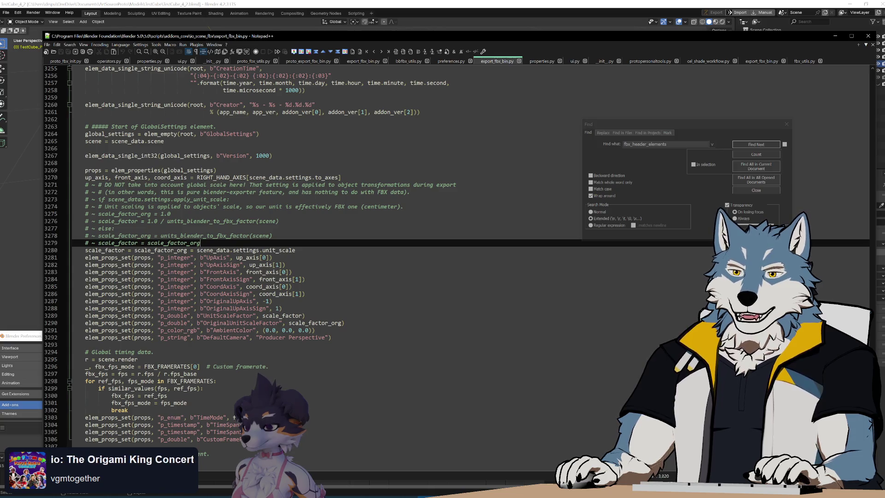
left_click(279, 221)
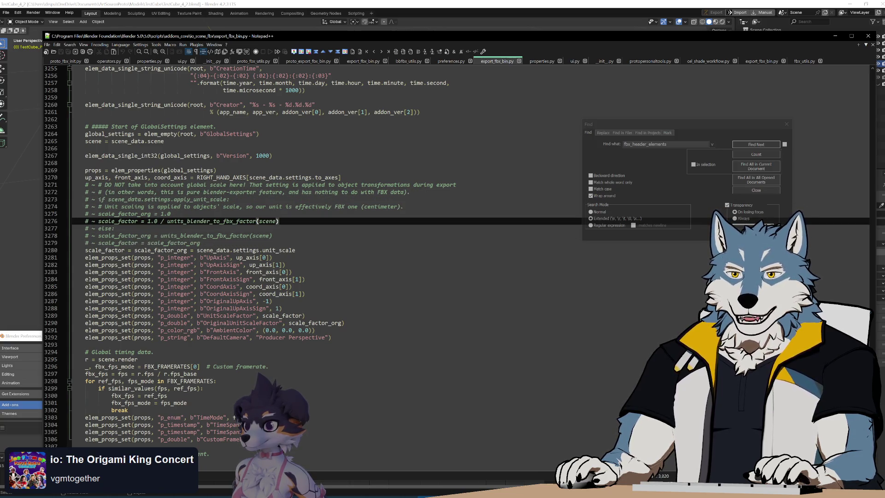
left_click(295, 250)
left_click(200, 243)
left_click(160, 250)
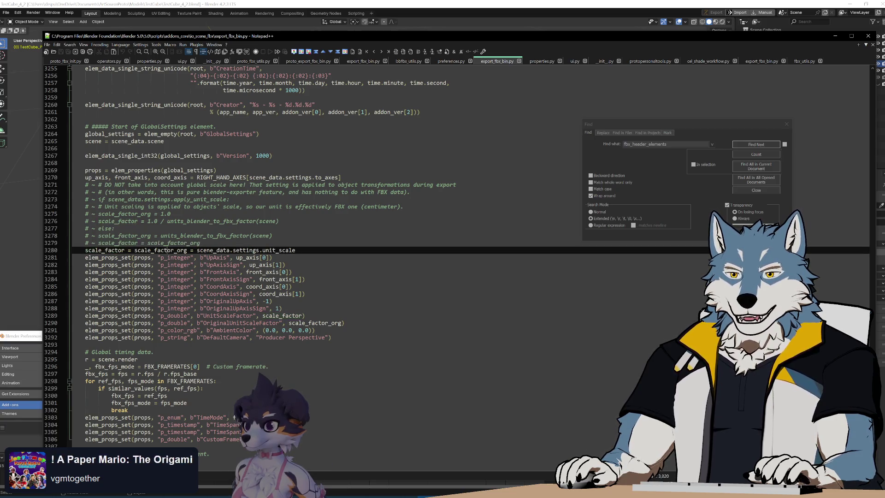
double_click(160, 251)
left_click_drag(199, 250, 85, 250)
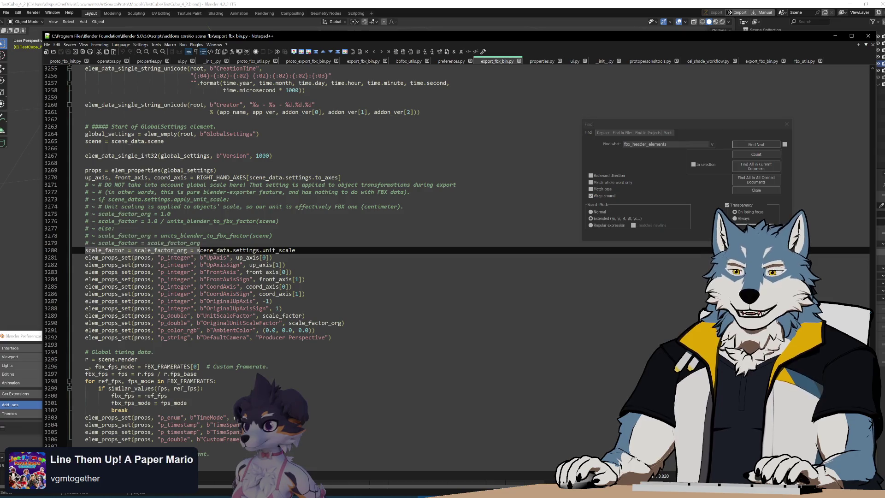
left_click(245, 251)
double_click(246, 250)
double_click(278, 250)
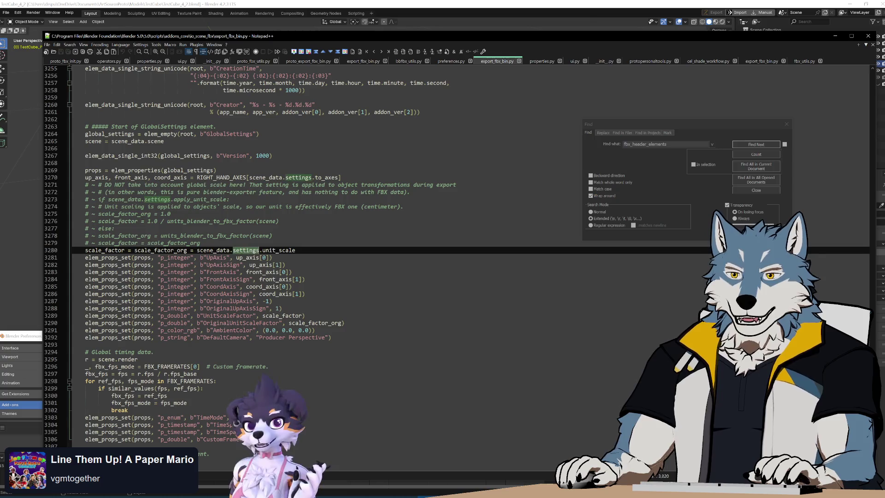
scroll(295, 253, "up", 5)
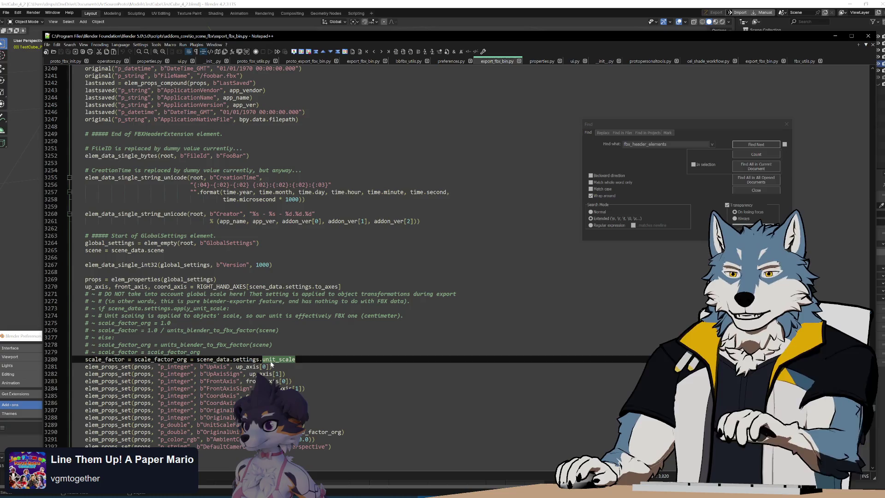
Search for unit_scale with Match whole word only and Match case, reaching the line 3510 hit
key("ctrl+f")
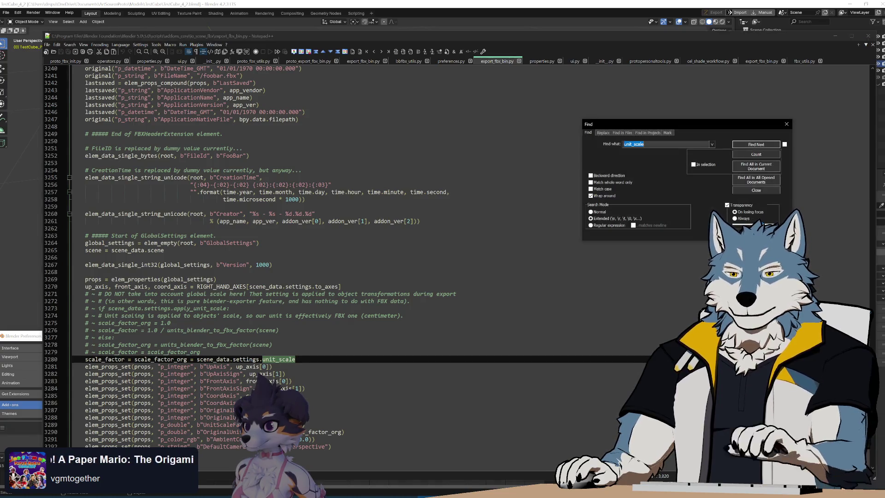
left_click(591, 183)
left_click(591, 189)
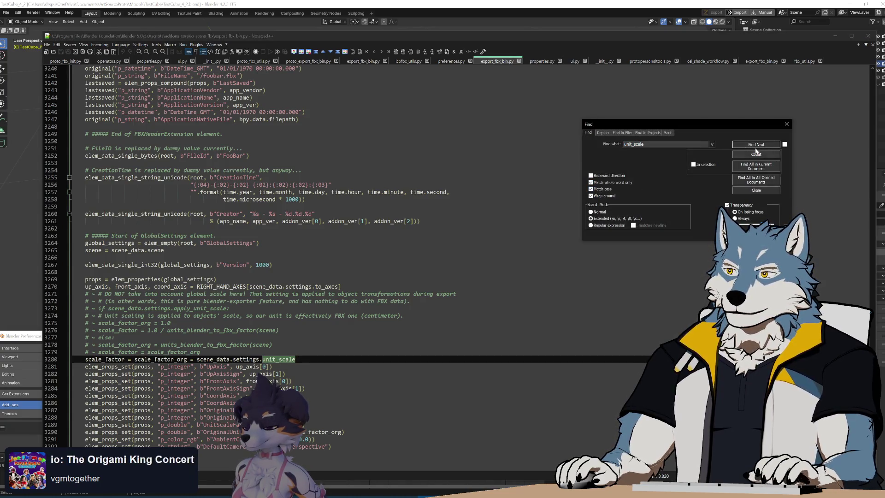
left_click(756, 145)
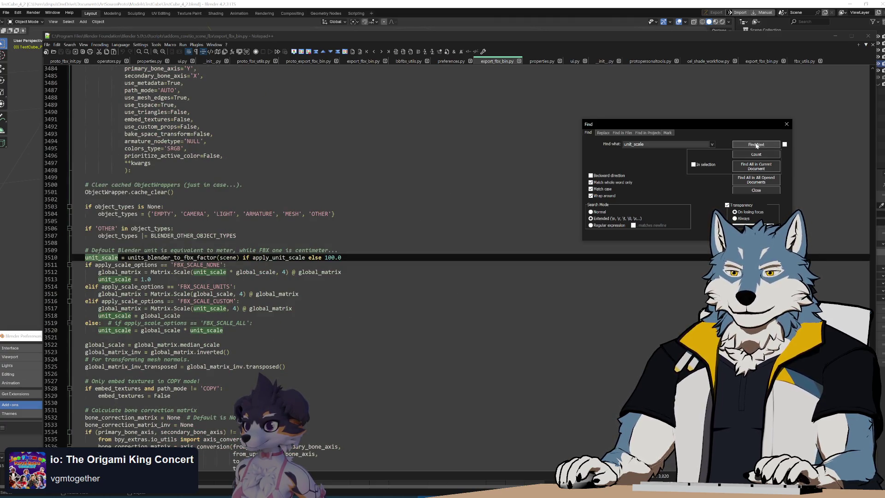
Cycle through the remaining unit_scale hits back to line 3280 and select scene_data.settings.unit_scale
left_click(756, 145)
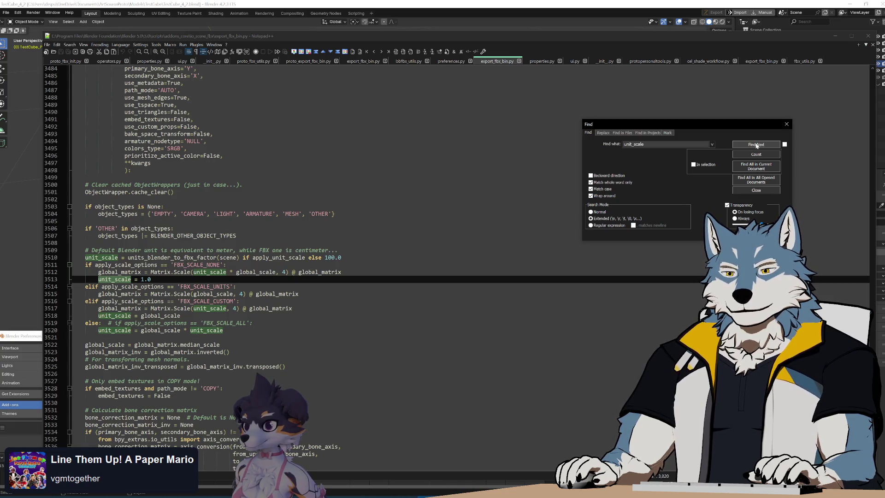
left_click(756, 145)
left_click(756, 145)
left_click(756, 144)
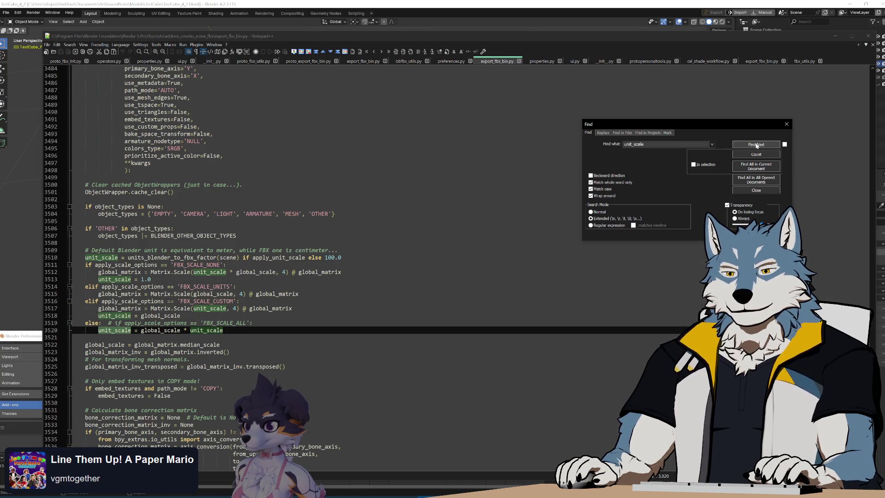
left_click(757, 145)
left_click(756, 144)
left_click(756, 144)
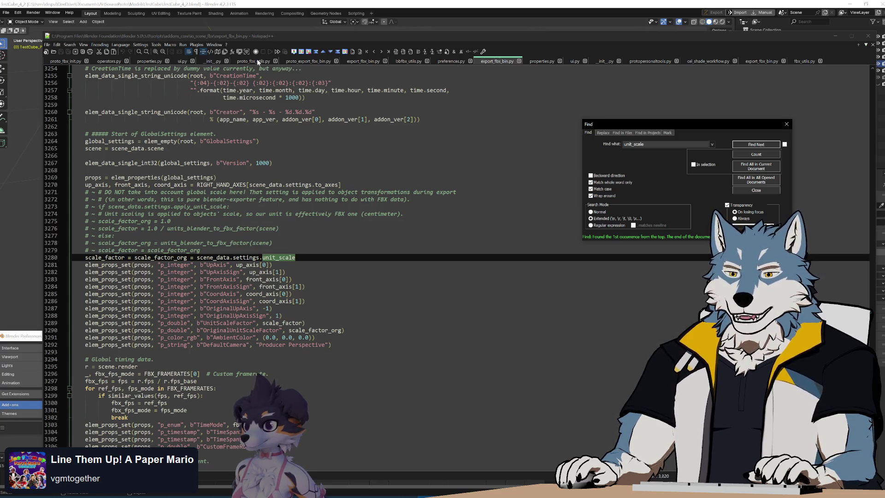
left_click_drag(197, 257, 295, 257)
key("ctrl+c")
In proto_export_fbx_bin.py, insert a blank line just above the fbx_header_elements call
left_click(308, 61)
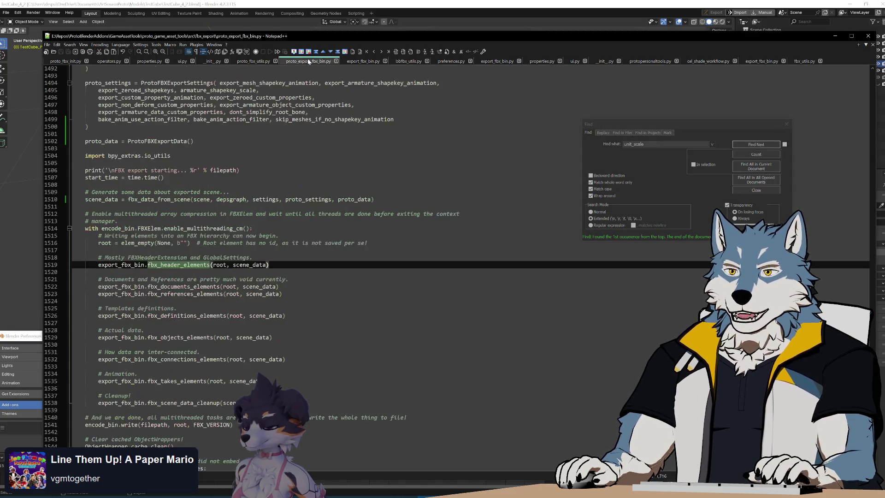
left_click(98, 272)
key("Up")
key("Up")
key("End")
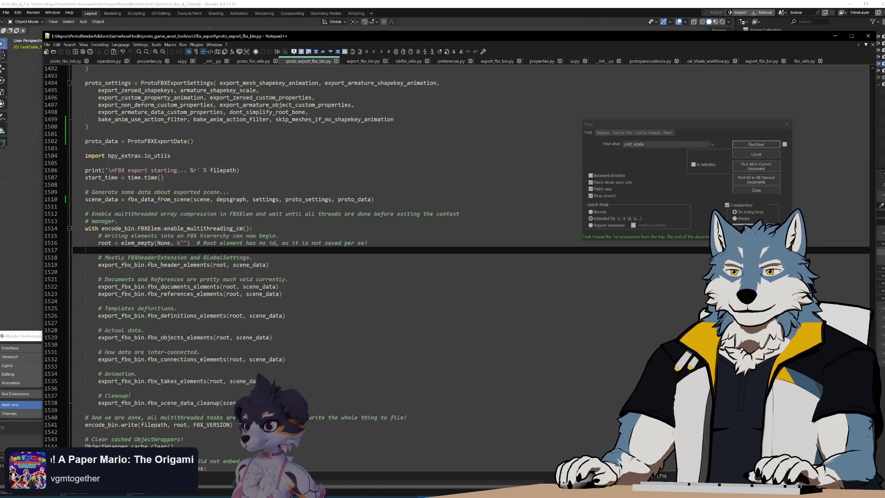
key("Return")
Write print("unit_scale, before header write: " + str(scene_data.settings.unit_scale)) on the new line
type("print(")
key("ctrl+v")
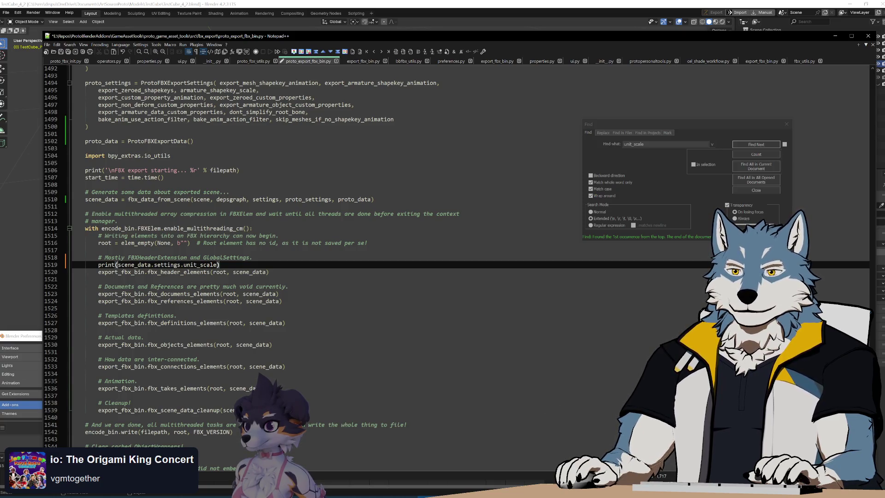
type("unit_scale")
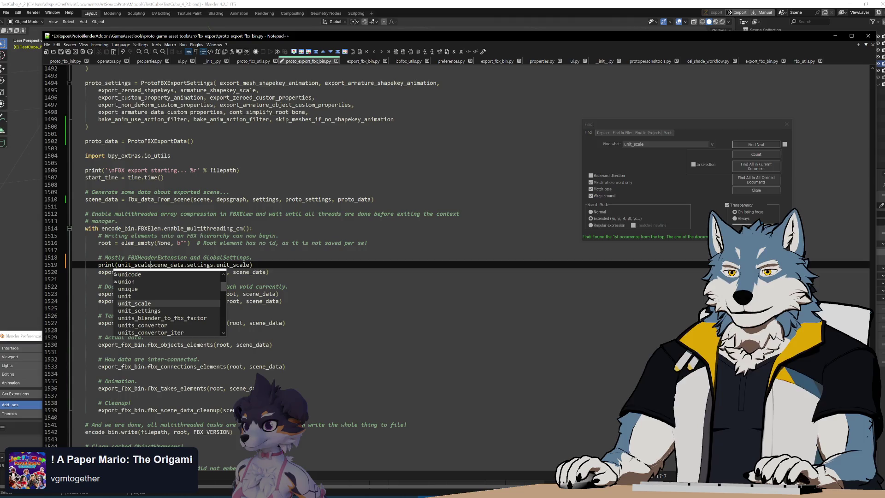
type(", before header write: ")
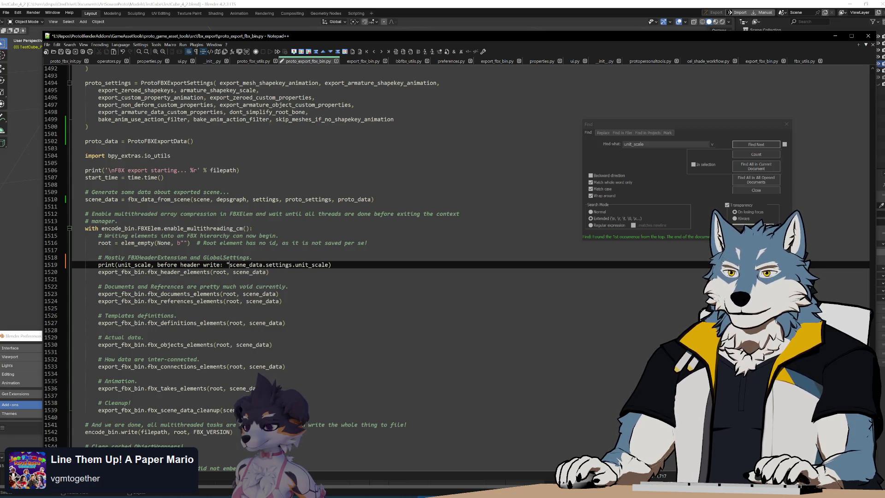
type(" + ")
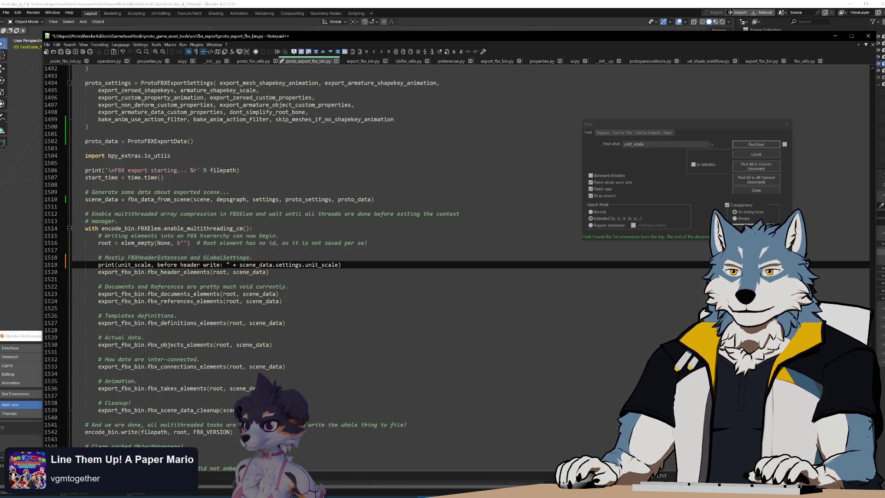
type("\"")
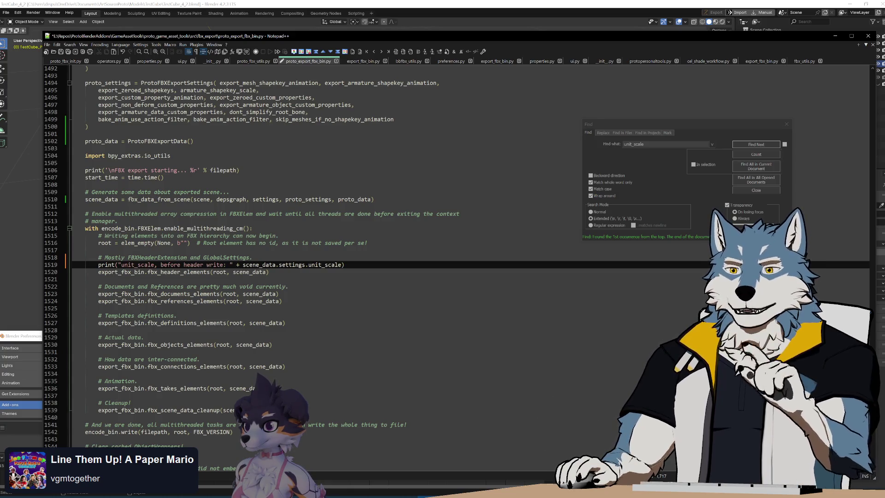
type("str(")
key("Escape")
type(")")
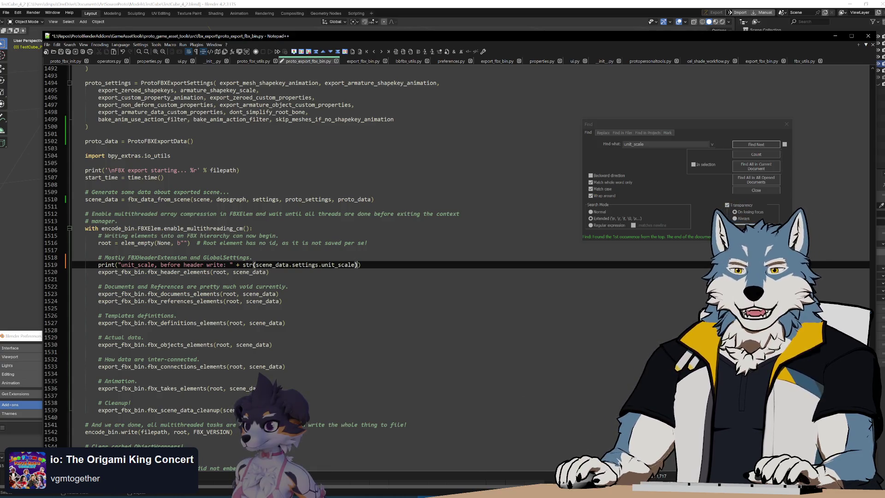
key("Up")
key("Up")
key("Down")
key("Down")
key("Down")
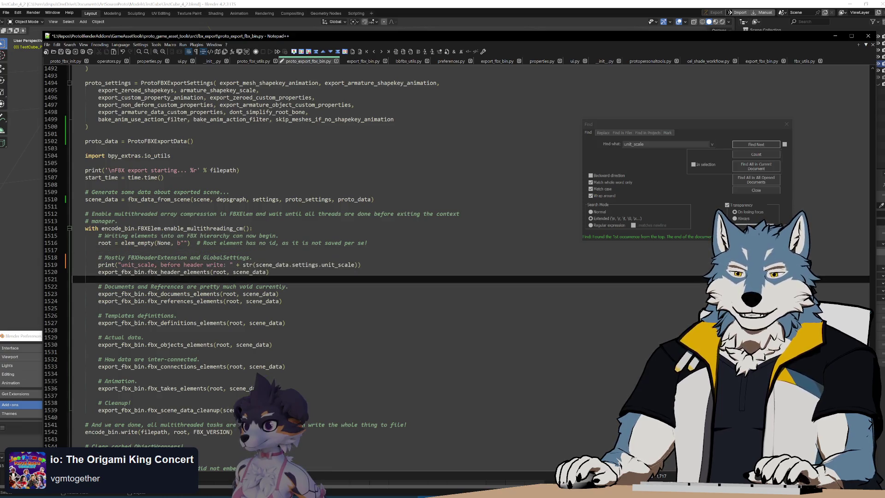
key("Up")
key("Up")
key("Down")
key("Up")
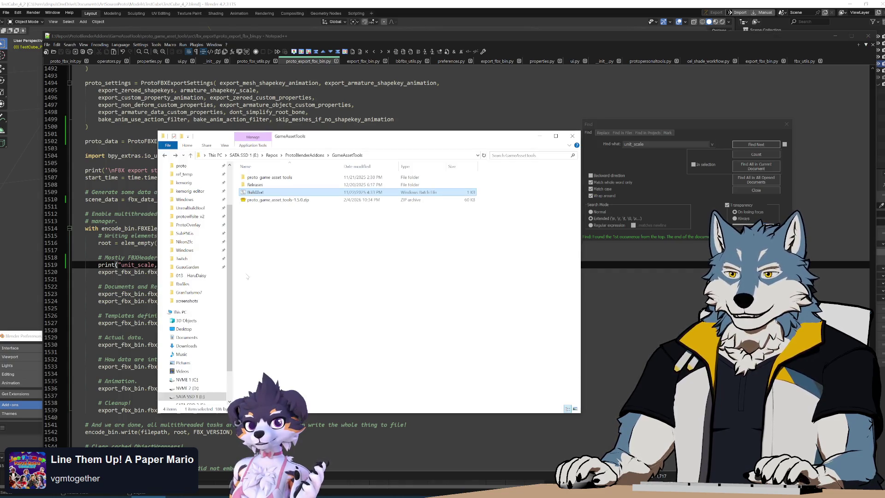
Run Build.bat to rebuild proto_game_asset_tools-1.5.0.zip, then return to Blender
double_click(268, 193)
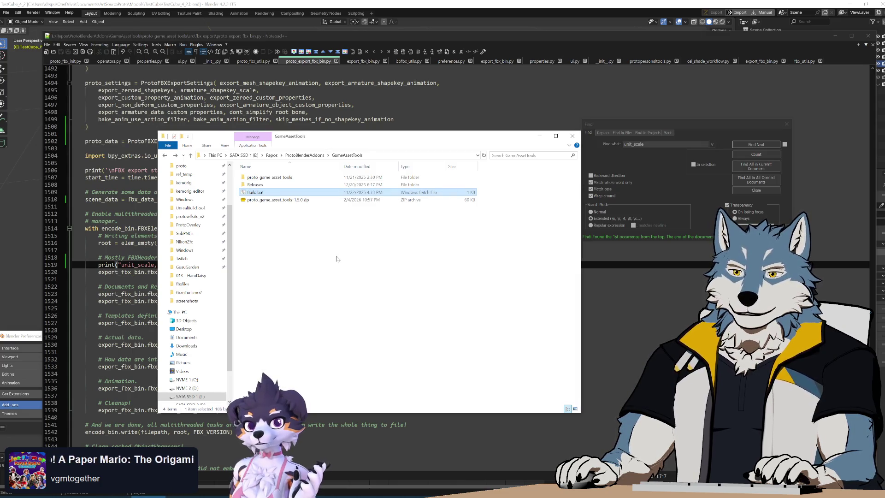
key("alt+Tab")
left_click(315, 347)
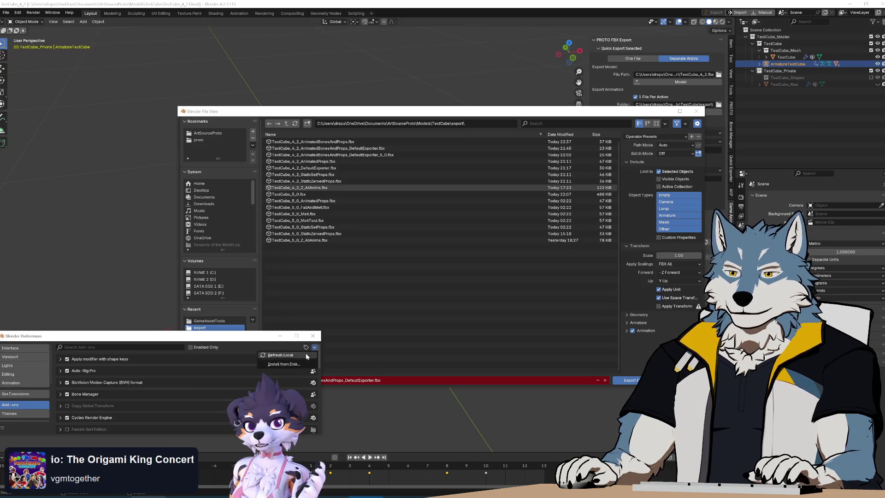
Reinstall the add-on from proto_game_asset_tools-1.5.0.zip via Install from Disk
left_click(292, 364)
key("Return")
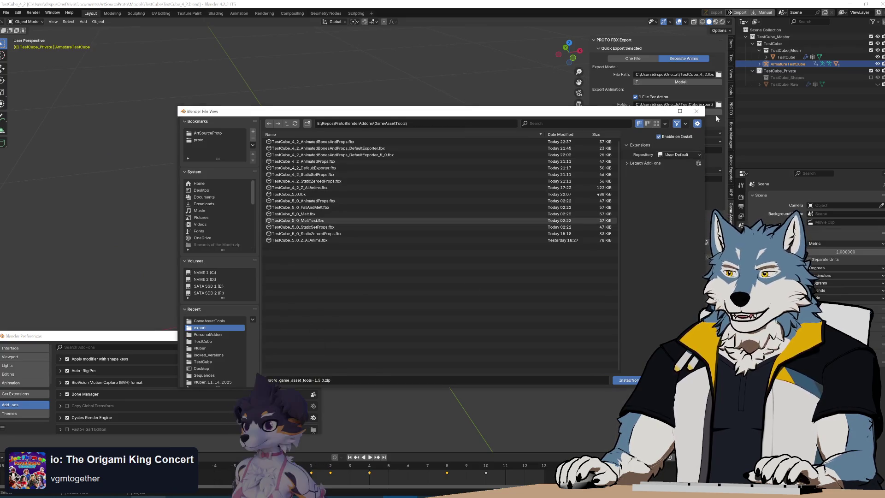
left_click(316, 347)
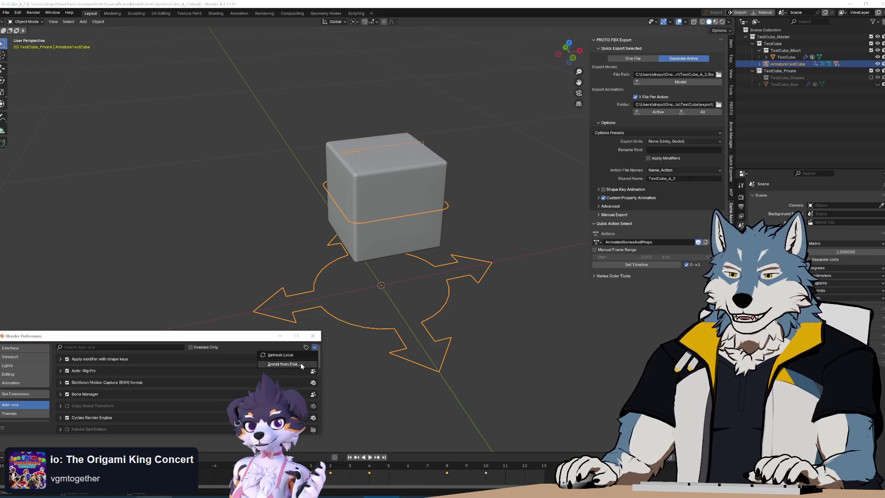
left_click(284, 365)
mouse_move(169, 219)
left_mouse_down()
mouse_move(275, 136)
mouse_move(247, 127)
left_mouse_up()
left_click(193, 171)
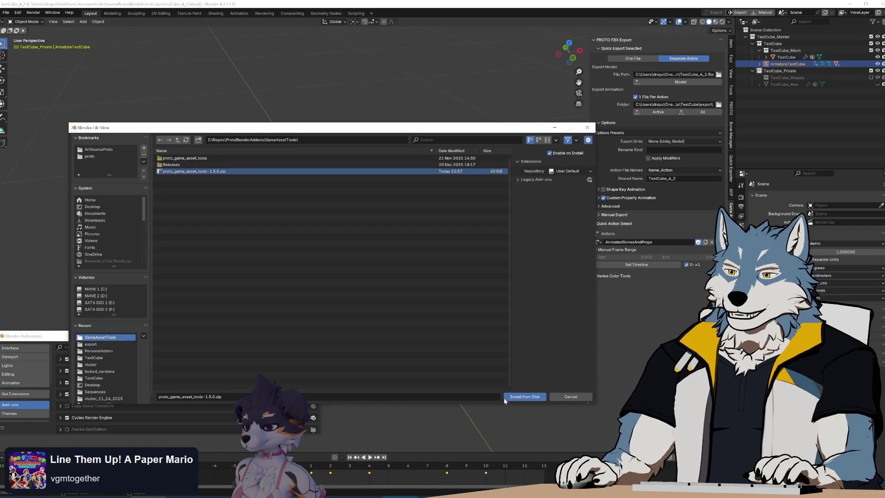
left_click(505, 399)
Export the test cube armature's active animation and show the console logging unit_scale 1.0
left_click(451, 210)
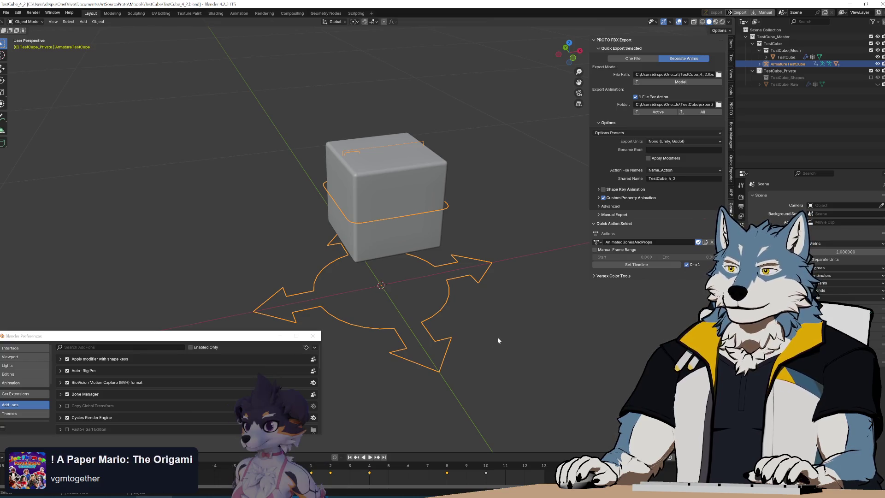
left_click(658, 113)
left_click(328, 495)
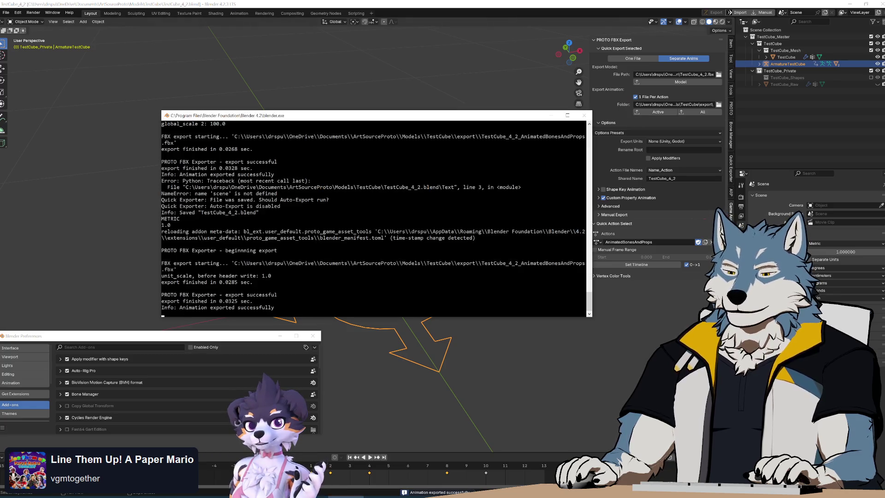